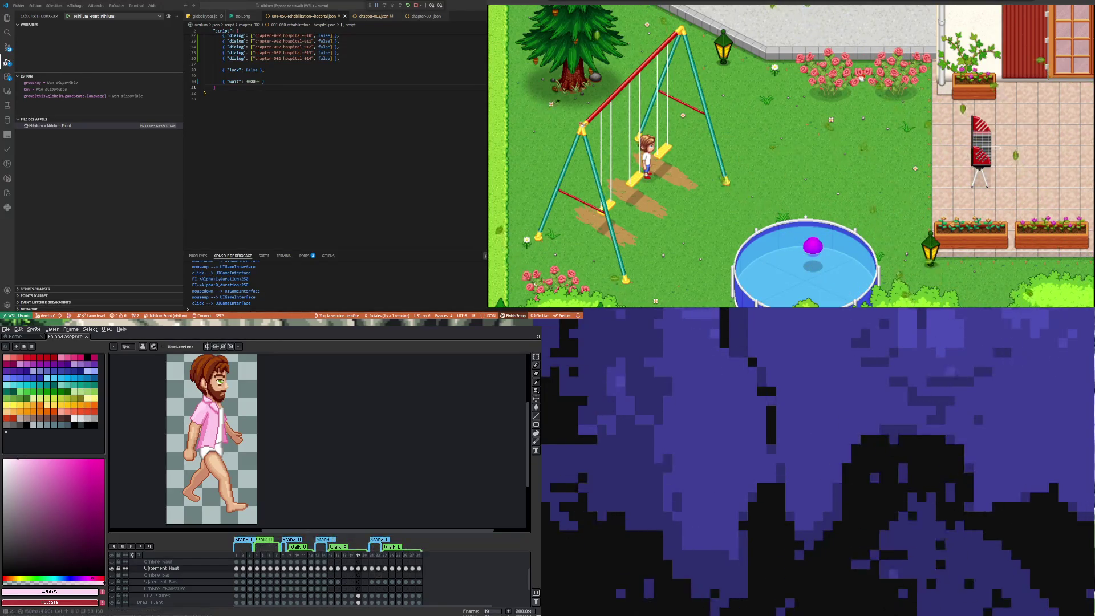
Step: Flip between walk-cycle frames 14 to 19 to compare the standing and walking poses
{"action": "left_click", "coordinate": [333, 569]}
{"action": "left_click", "coordinate": [338, 569]}
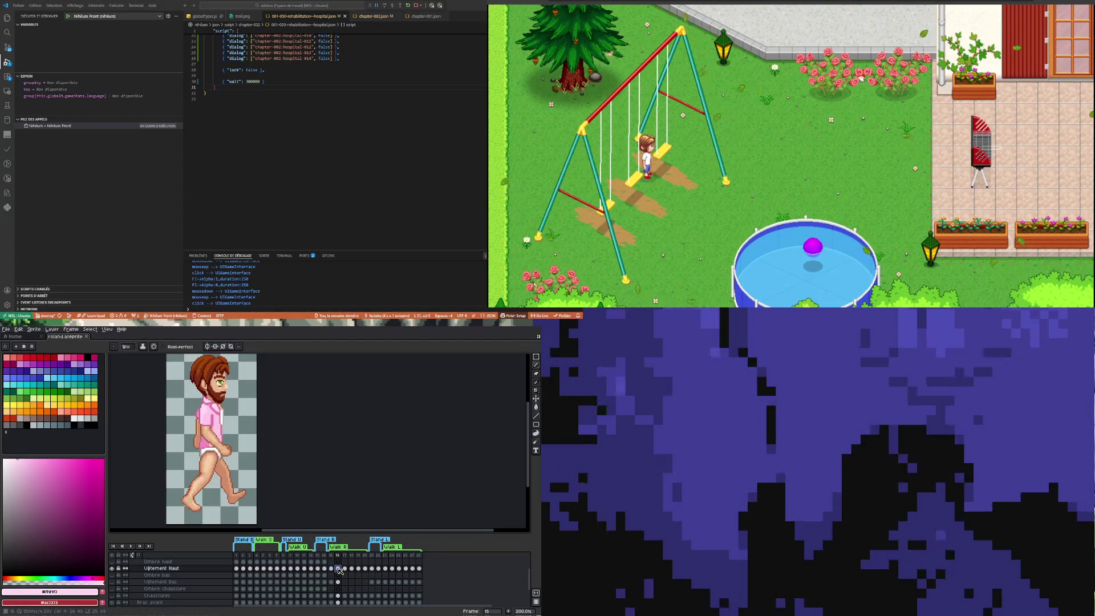
{"action": "left_click", "coordinate": [345, 568]}
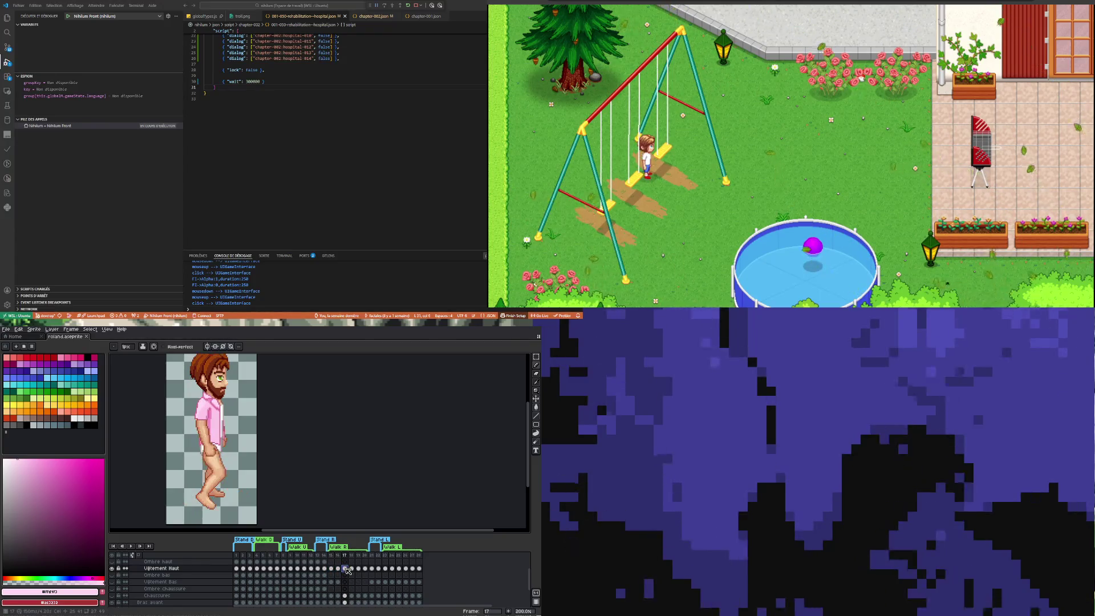
{"action": "left_click", "coordinate": [324, 569]}
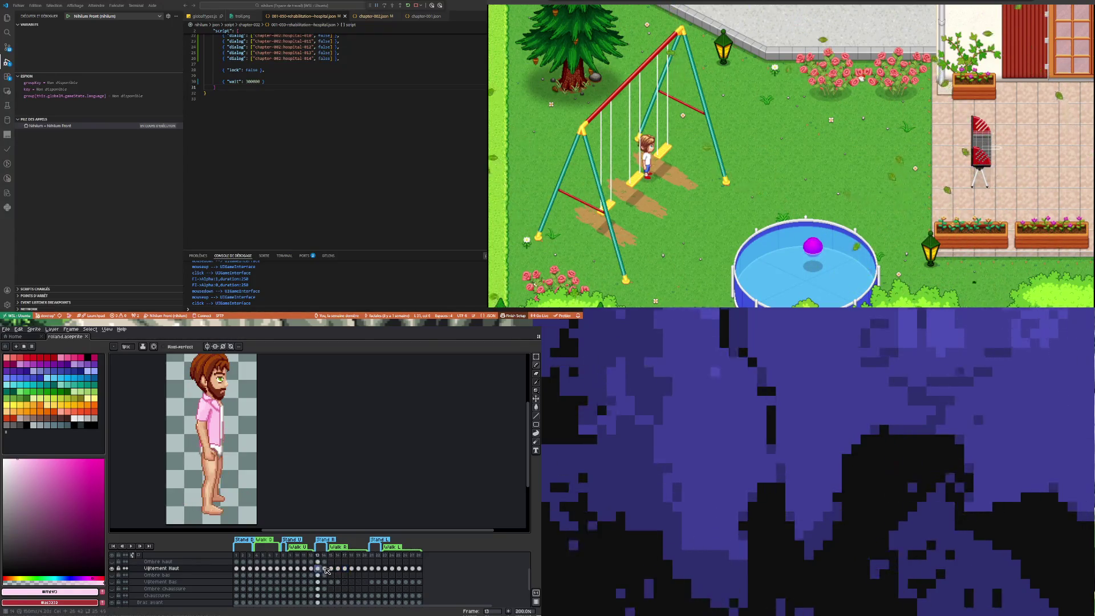
{"action": "left_click", "coordinate": [332, 569]}
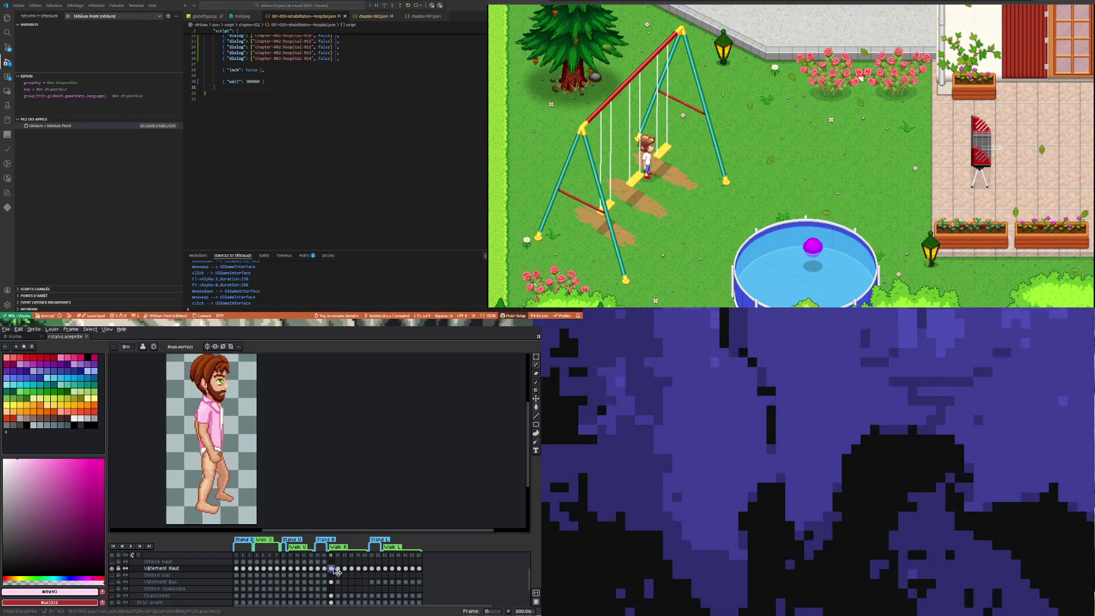
{"action": "left_click", "coordinate": [326, 569]}
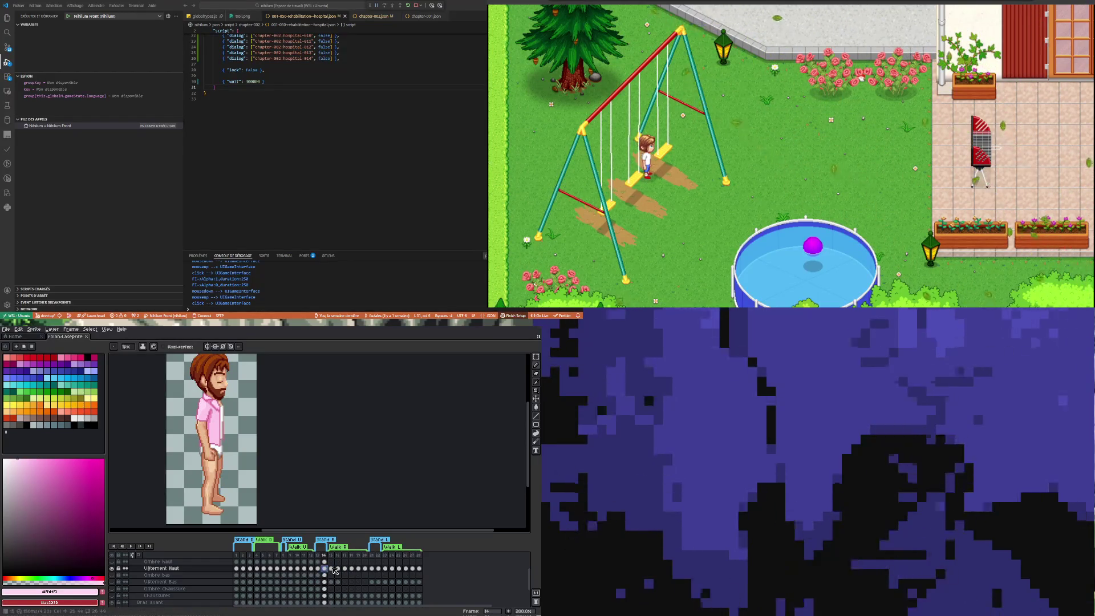
{"action": "left_click", "coordinate": [332, 569]}
{"action": "left_click", "coordinate": [338, 569]}
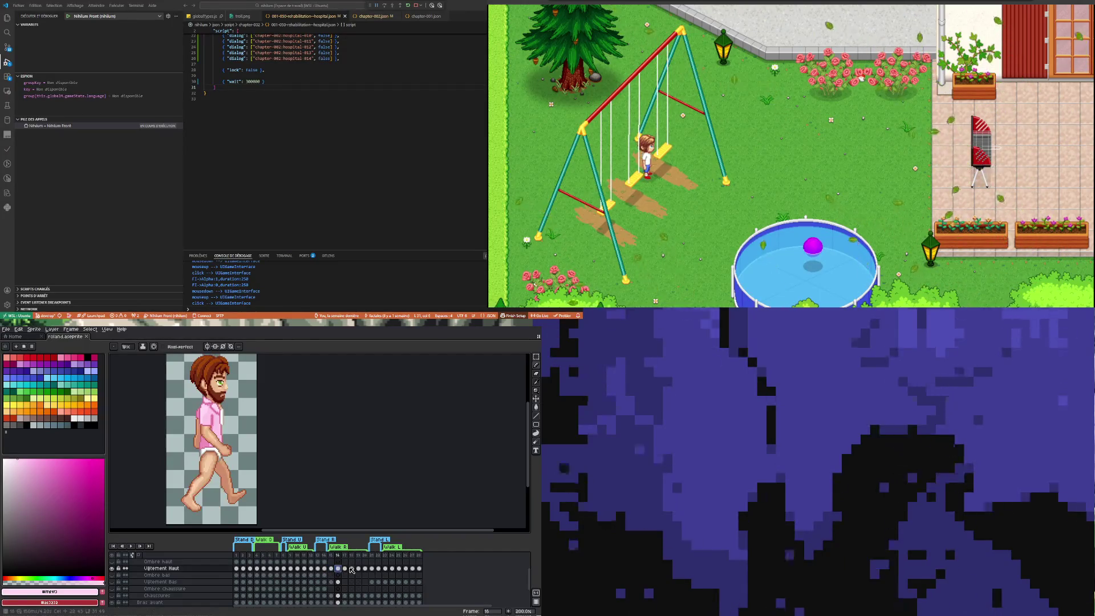
{"action": "left_click", "coordinate": [351, 569]}
{"action": "left_click", "coordinate": [358, 569]}
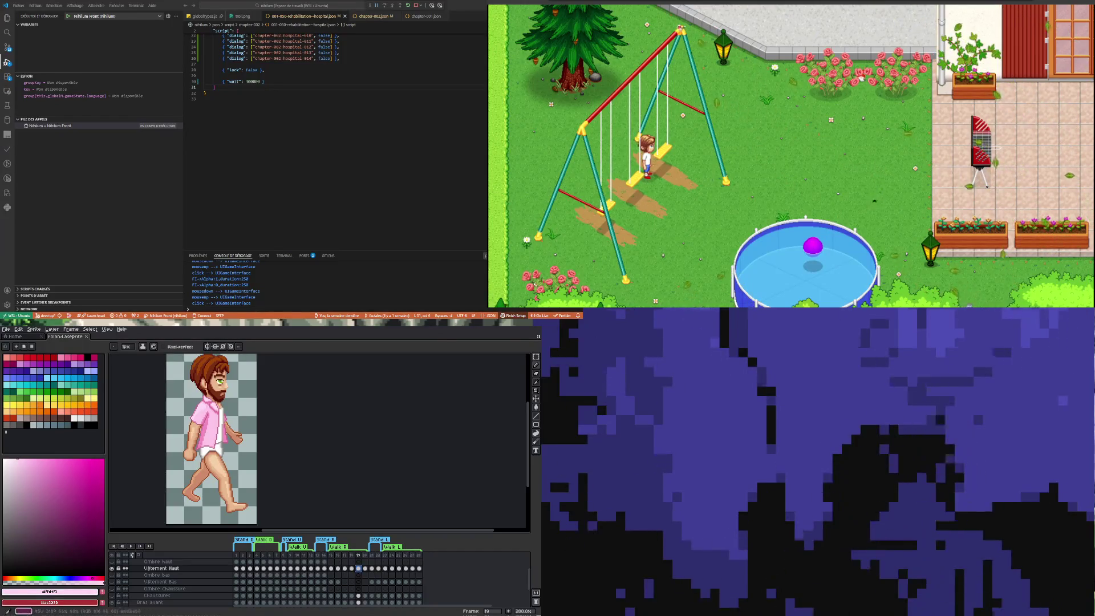
{"action": "scroll", "coordinate": [200, 453], "scroll_direction": "down", "scroll_amount": 2}
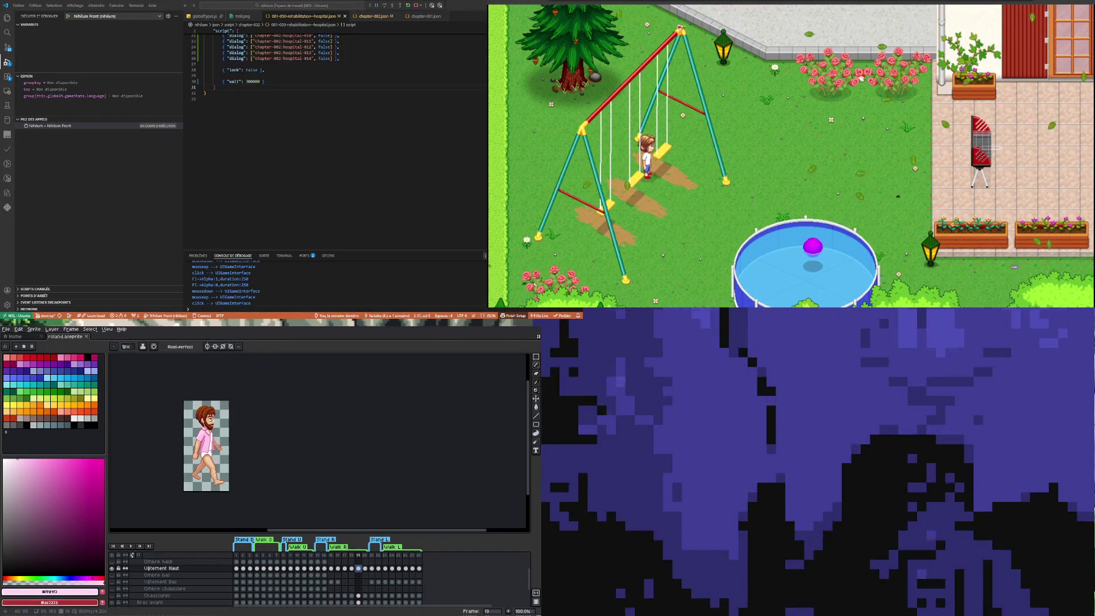
{"action": "scroll", "coordinate": [217, 462], "scroll_direction": "up", "scroll_amount": 2}
Step: Step through frames 15 to 20 comparing poses, then settle back on frame 16
{"action": "left_click", "coordinate": [364, 568]}
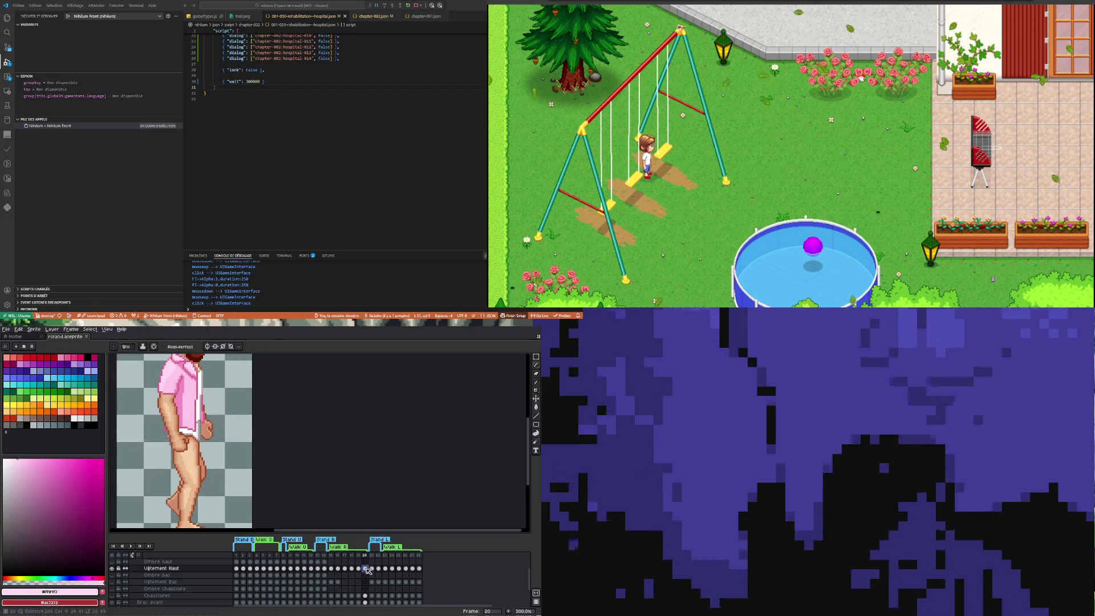
{"action": "left_click", "coordinate": [338, 570]}
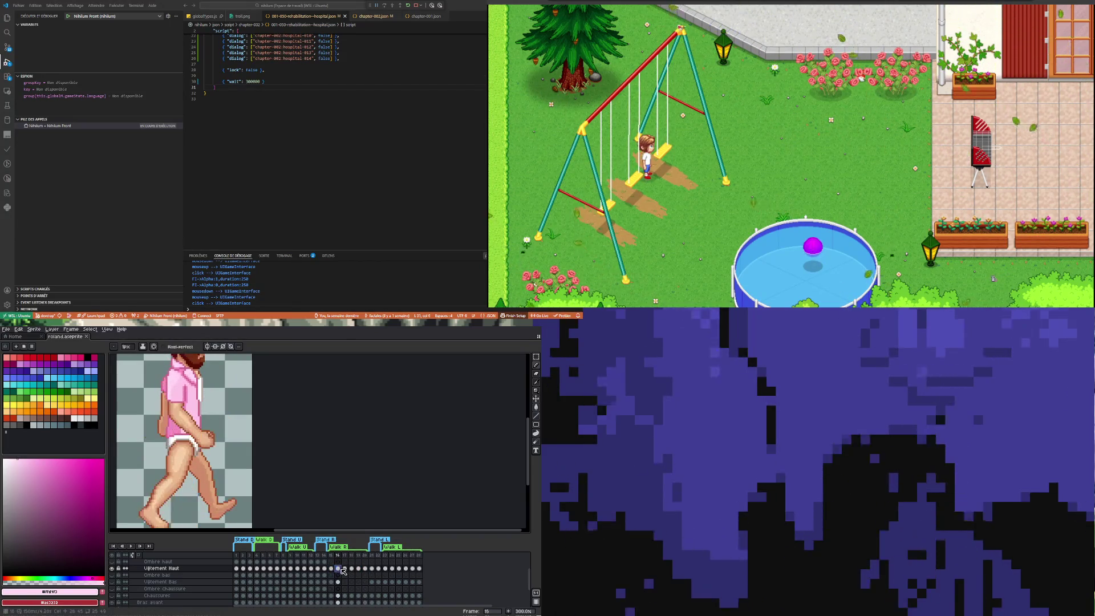
{"action": "left_click", "coordinate": [345, 569]}
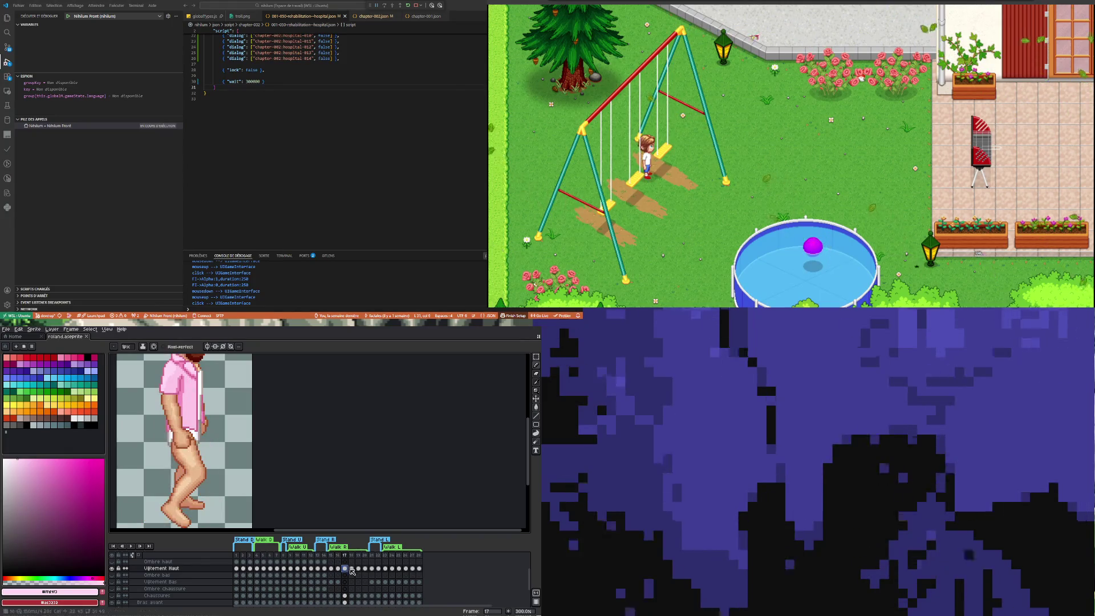
{"action": "left_click", "coordinate": [352, 569]}
{"action": "left_click", "coordinate": [360, 569]}
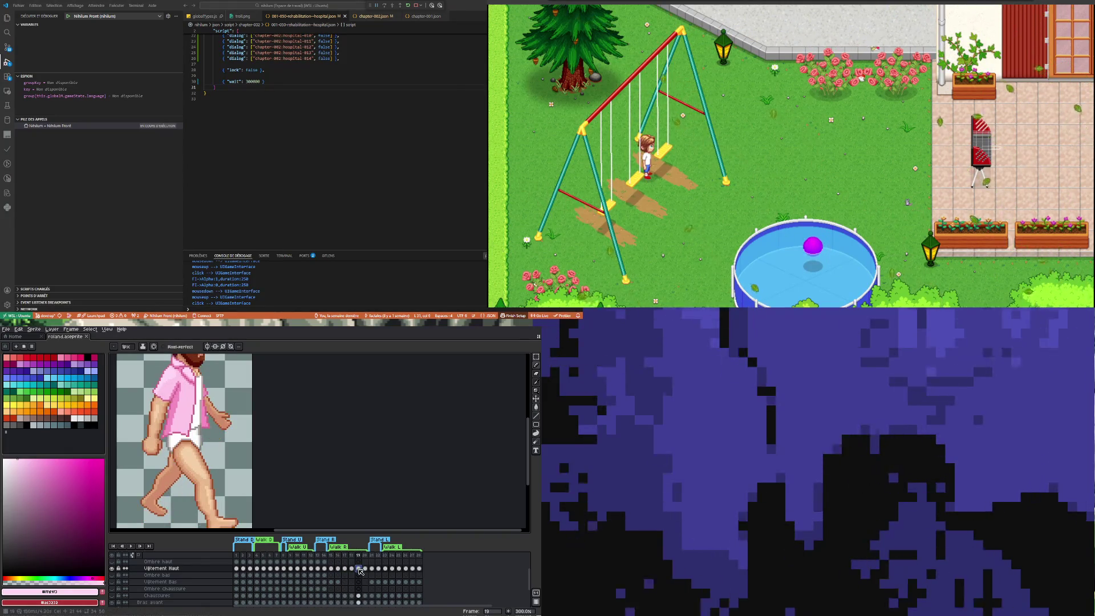
{"action": "left_click", "coordinate": [365, 569]}
{"action": "scroll", "coordinate": [304, 487], "scroll_direction": "down", "scroll_amount": 3}
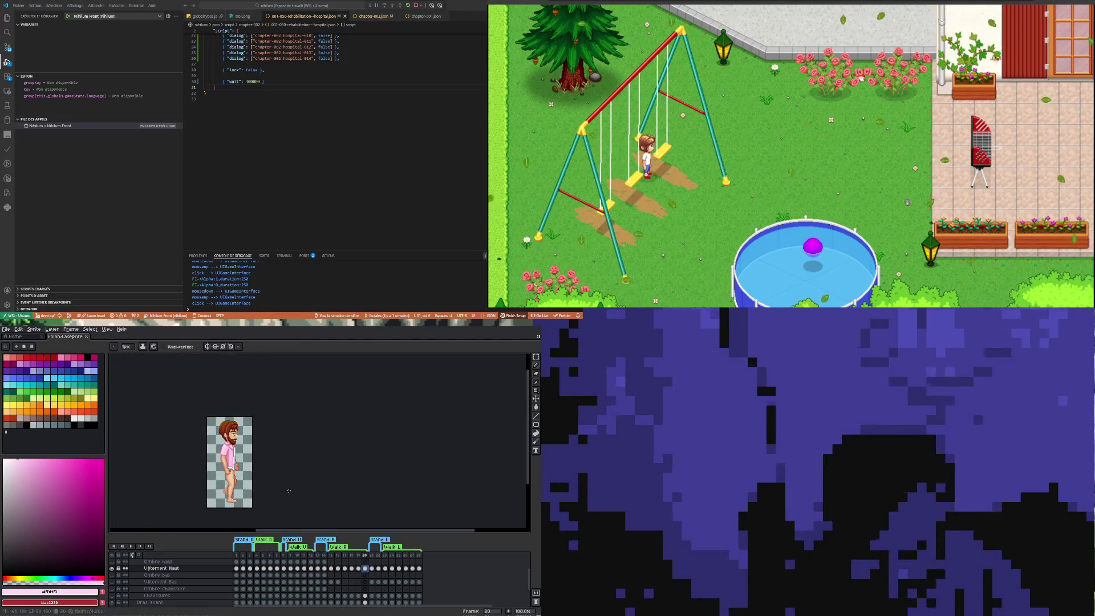
{"action": "left_click", "coordinate": [360, 569]}
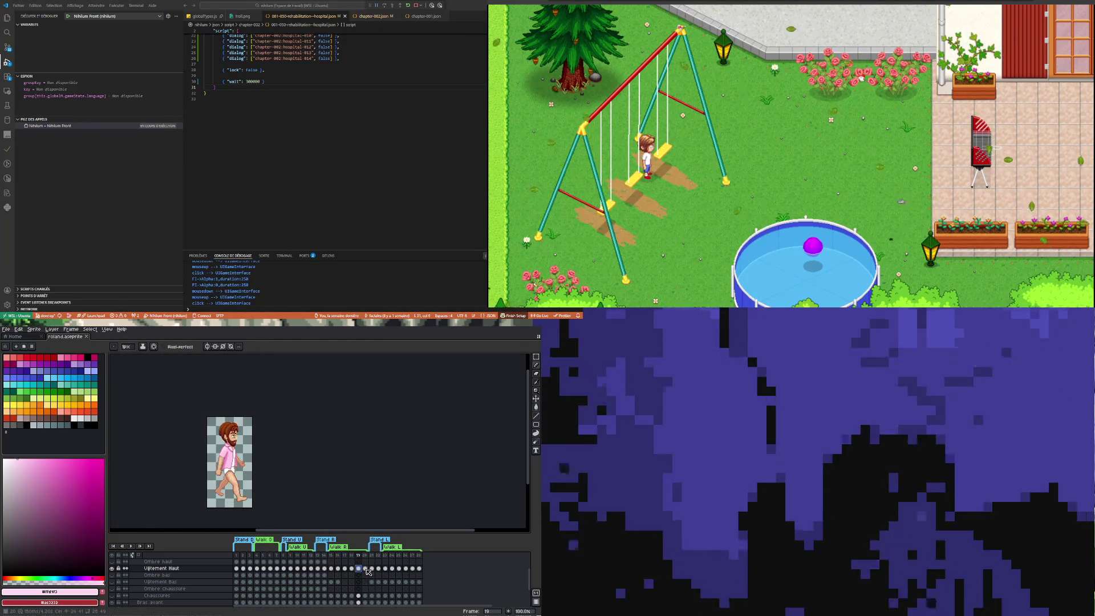
{"action": "left_click", "coordinate": [366, 570]}
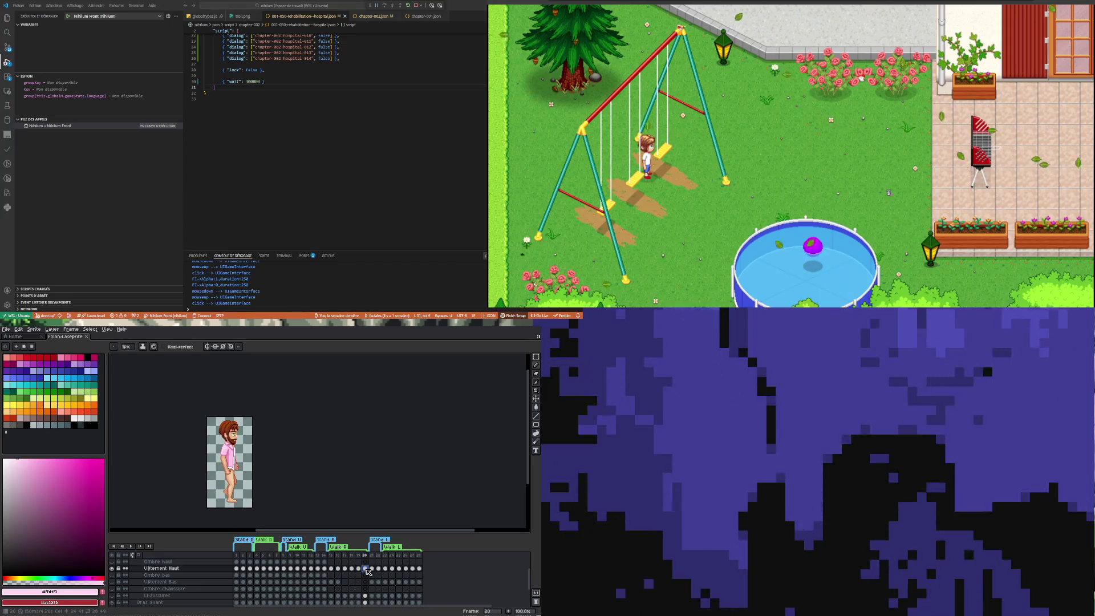
{"action": "left_click", "coordinate": [361, 569]}
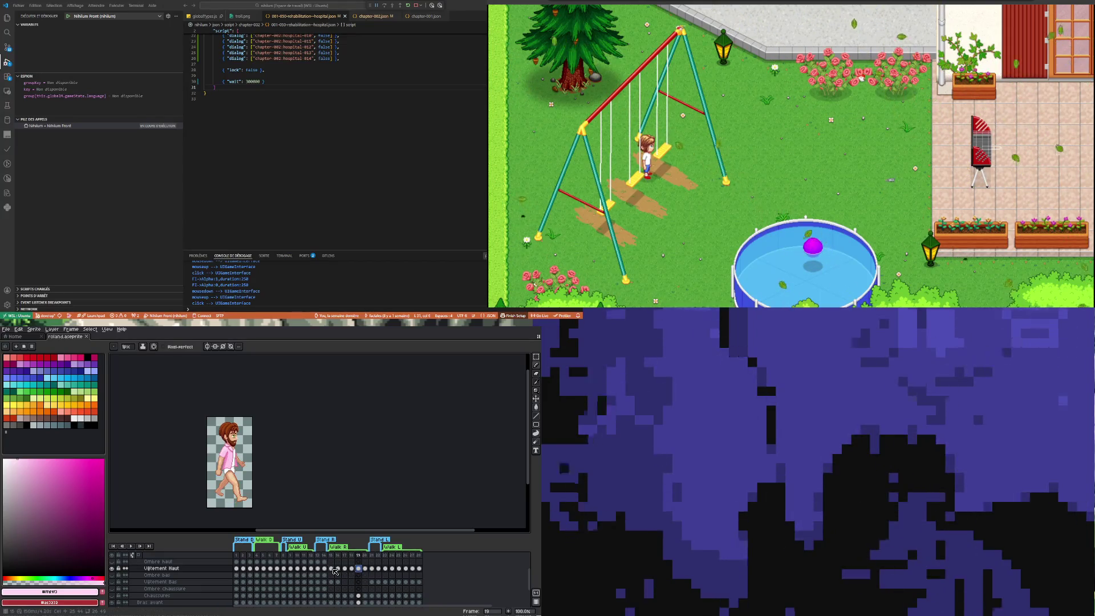
{"action": "left_click", "coordinate": [337, 570]}
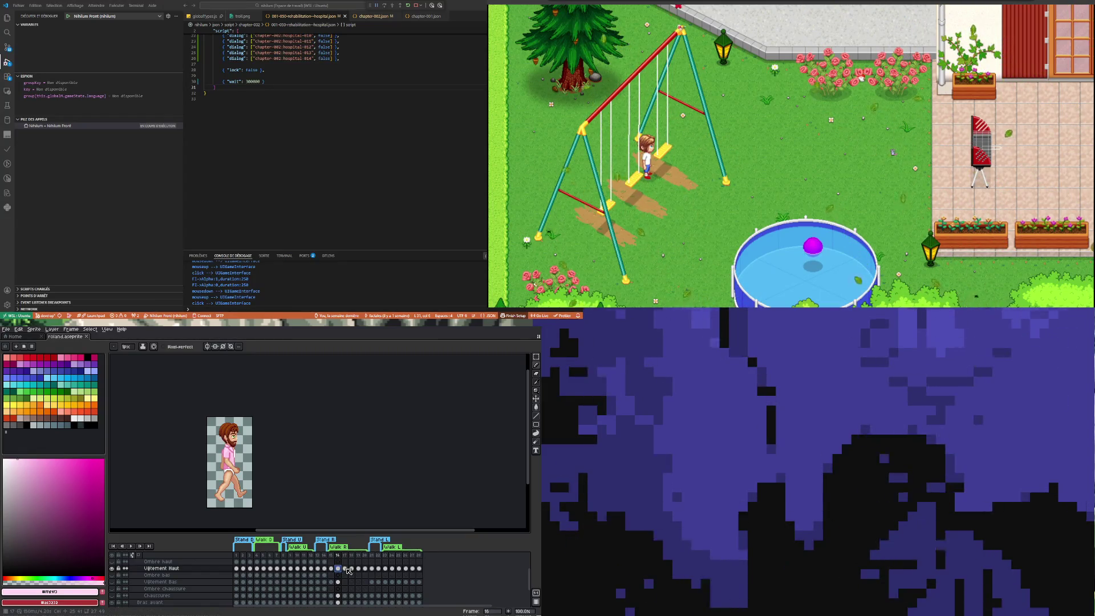
{"action": "left_click", "coordinate": [332, 569]}
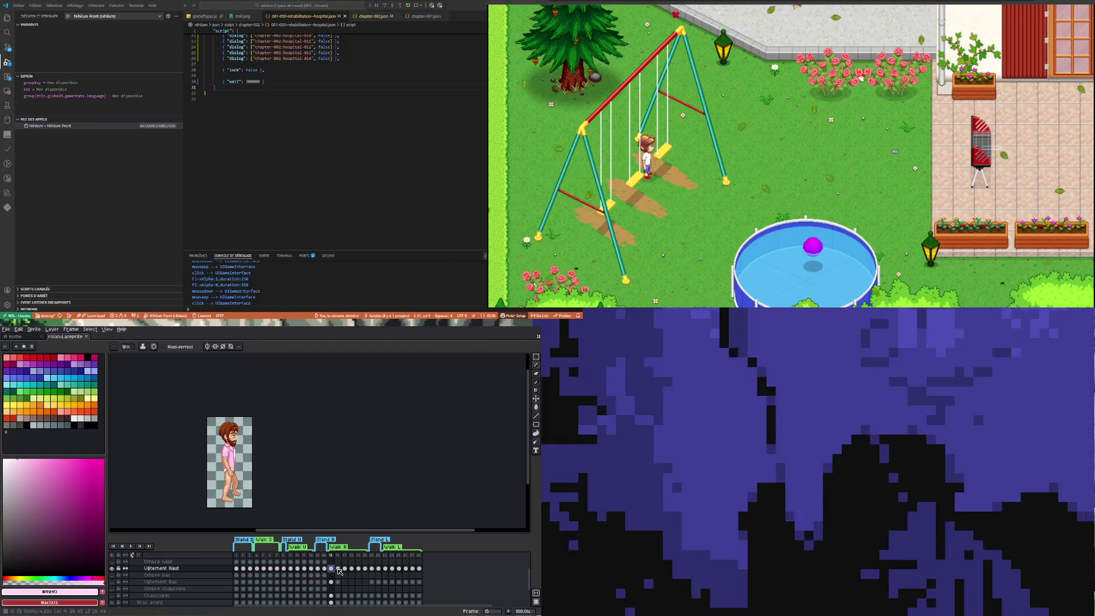
{"action": "left_click", "coordinate": [339, 569]}
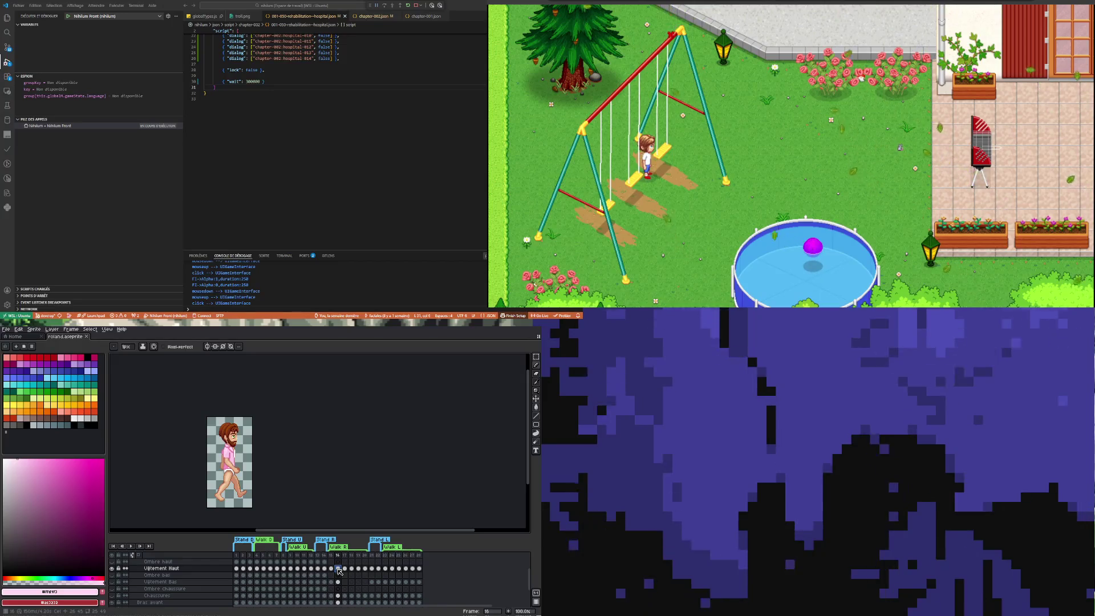
{"action": "left_click", "coordinate": [345, 569]}
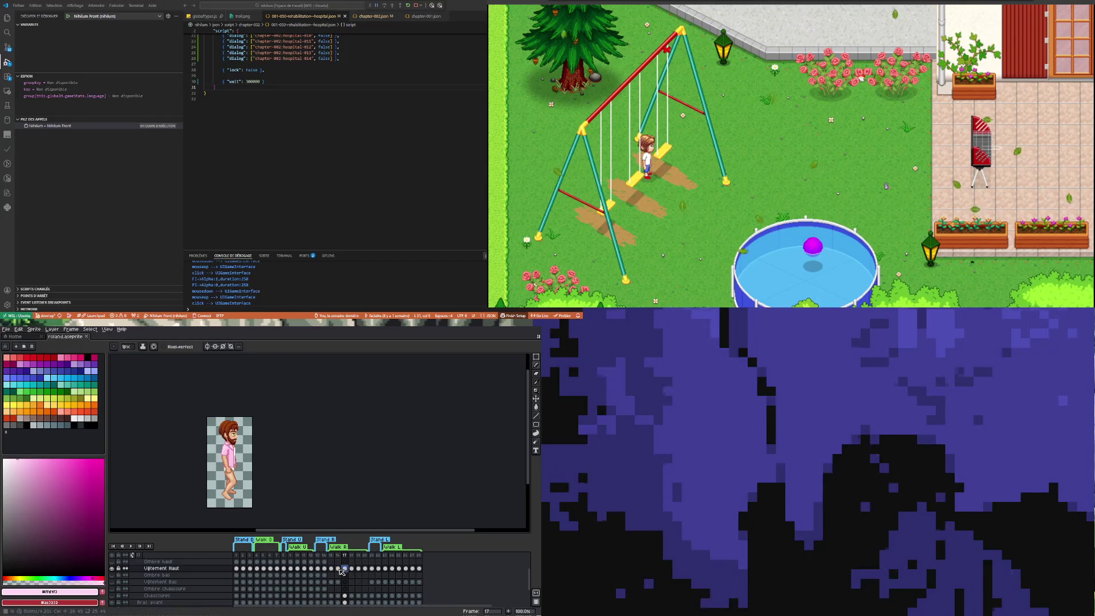
{"action": "left_click", "coordinate": [338, 569]}
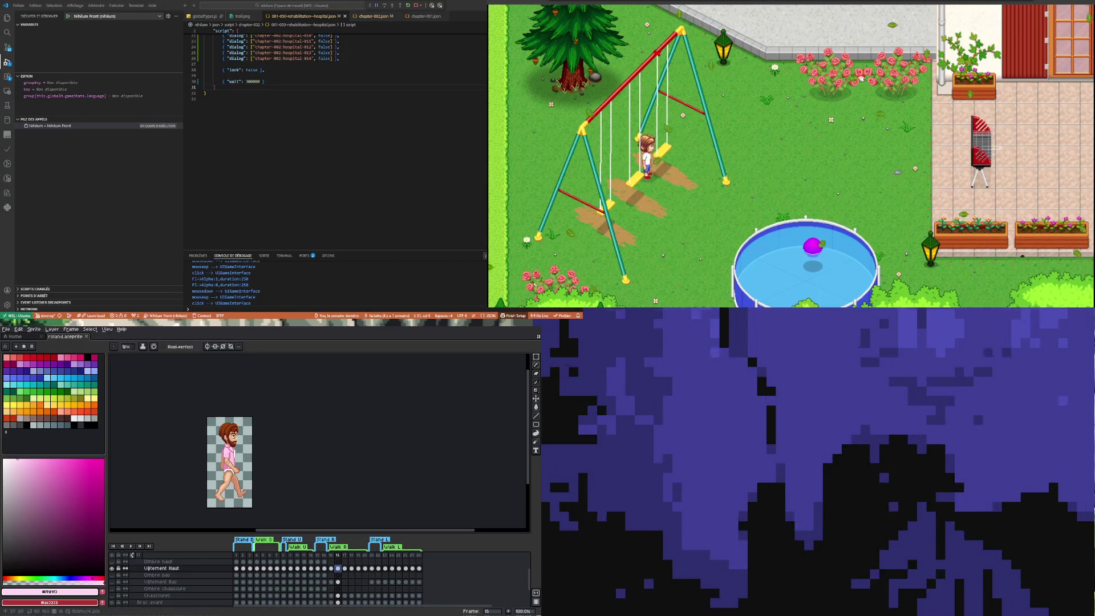
{"action": "scroll", "coordinate": [214, 461], "scroll_direction": "up", "scroll_amount": 2}
Step: Make and clear a small lasso selection on the shorts, then play the walk animation
{"action": "key", "text": "shift+q"}
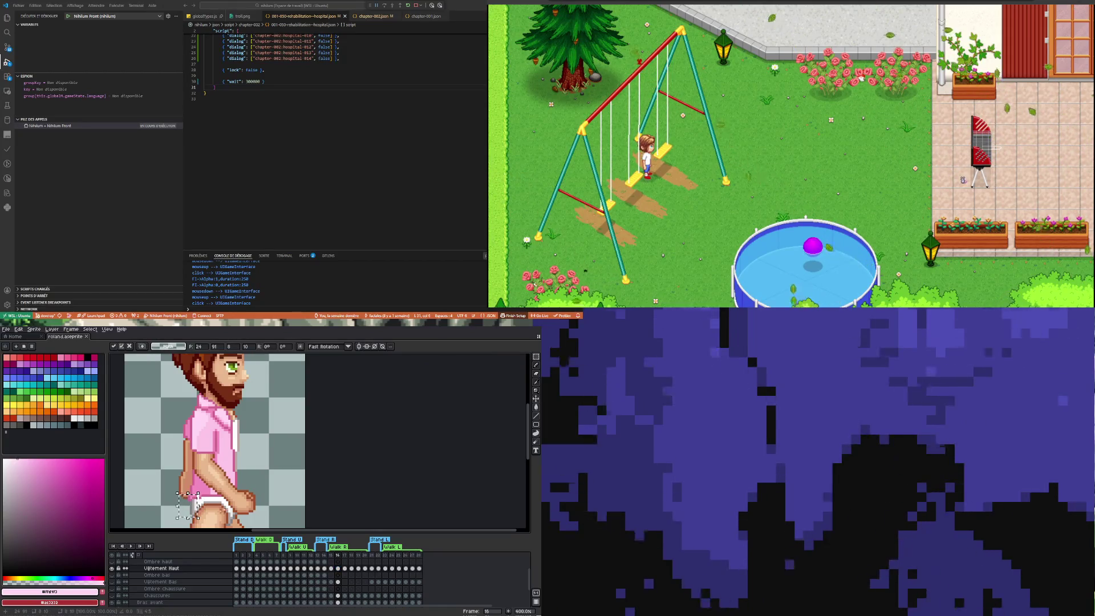
{"action": "scroll", "coordinate": [195, 487], "scroll_direction": "up", "scroll_amount": 3}
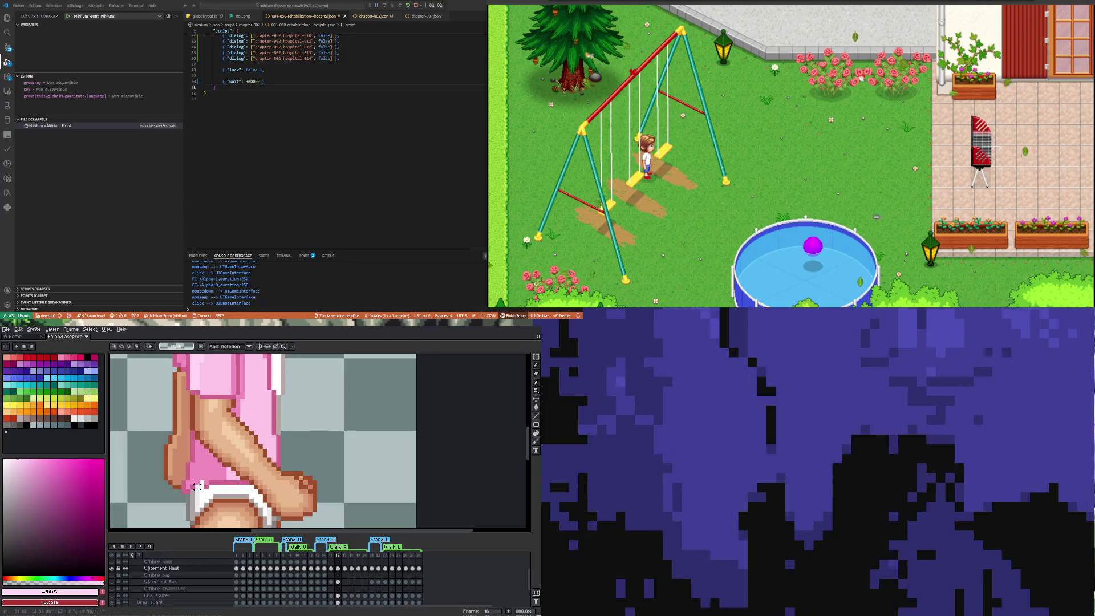
{"action": "left_click_drag", "start_coordinate": [197, 492], "coordinate": [207, 486]}
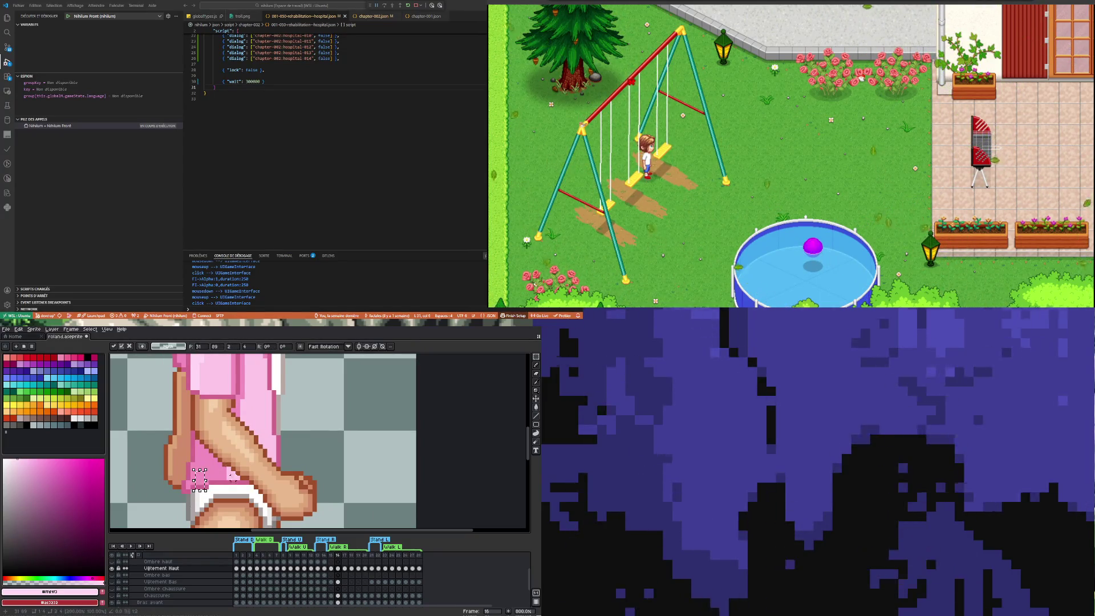
{"action": "key", "text": "ctrl+d"}
{"action": "left_click", "coordinate": [332, 572]}
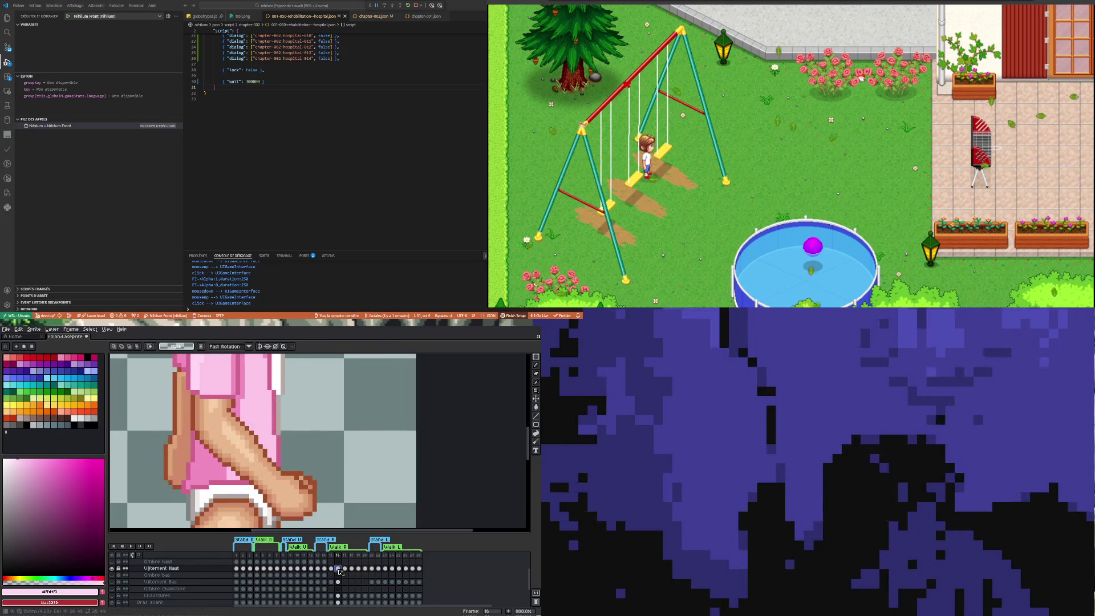
{"action": "scroll", "coordinate": [278, 488], "scroll_direction": "down", "scroll_amount": 2}
{"action": "scroll", "coordinate": [351, 451], "scroll_direction": "down", "scroll_amount": 1}
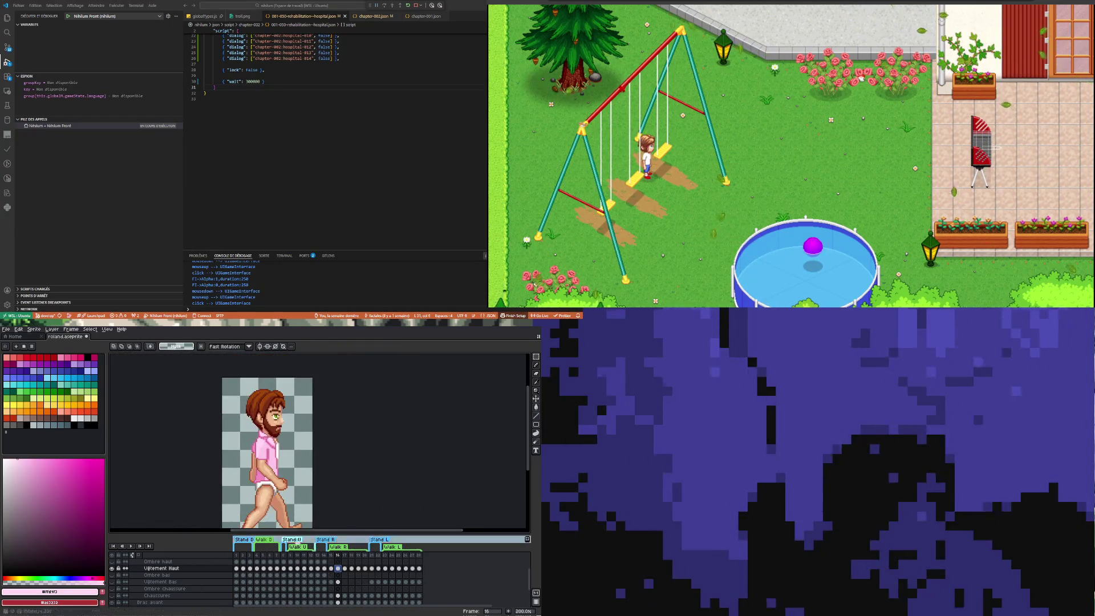
{"action": "left_click", "coordinate": [132, 548]}
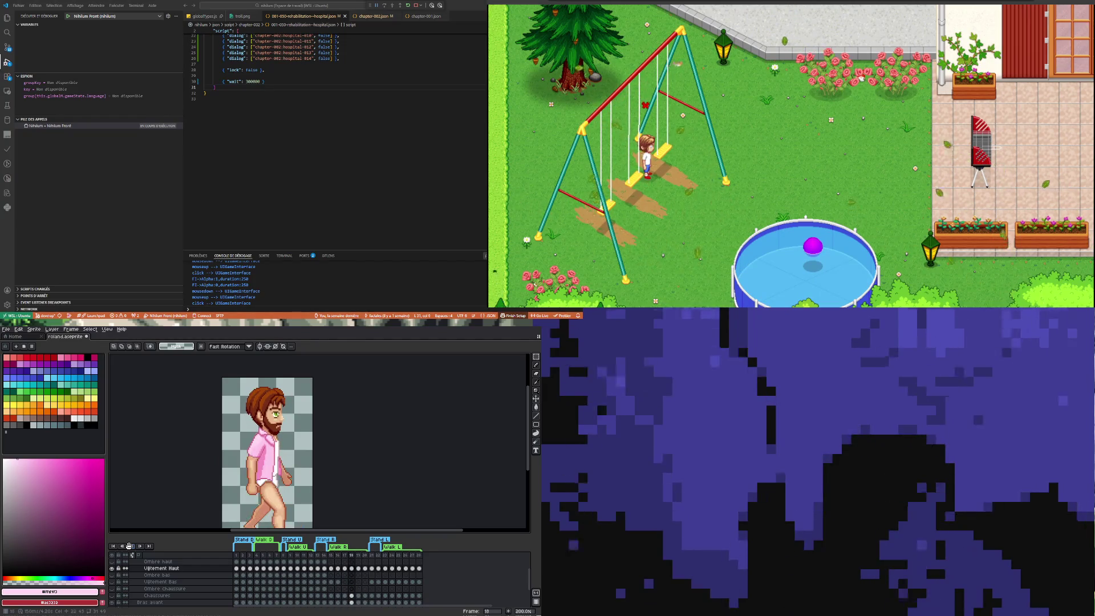
{"action": "scroll", "coordinate": [203, 484], "scroll_direction": "down", "scroll_amount": 1}
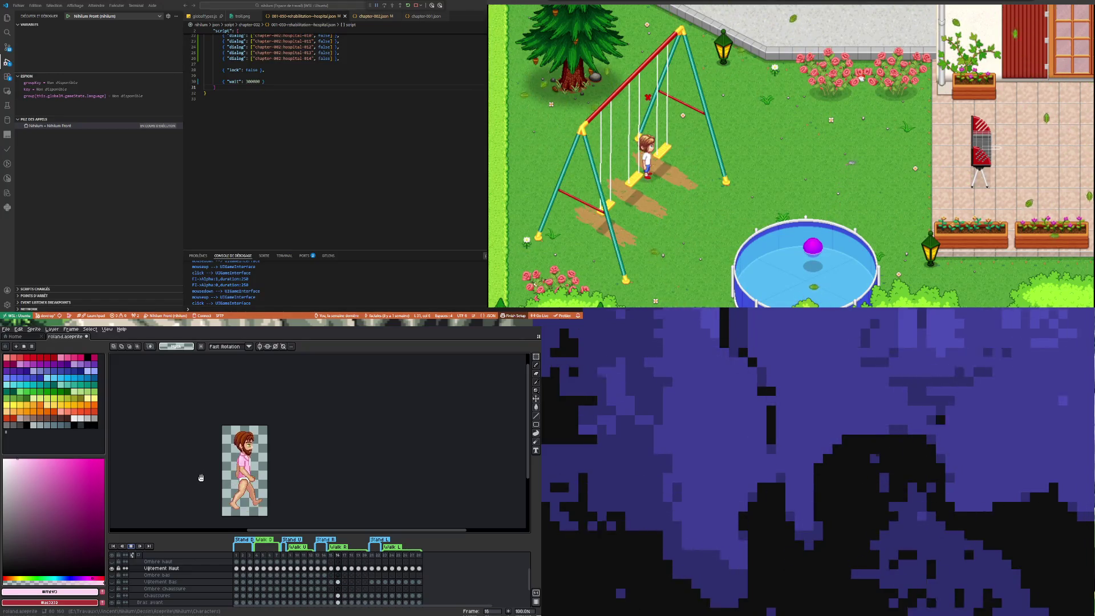
Step: Compare the arm across frames 15 to 21 and return to frame 16
{"action": "left_click", "coordinate": [349, 570]}
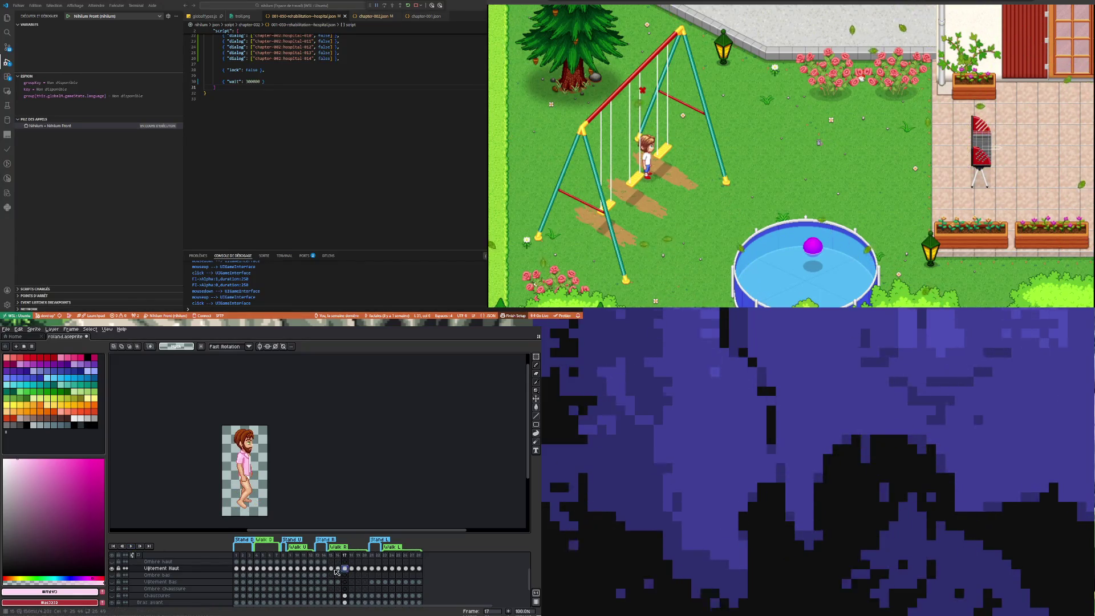
{"action": "left_click", "coordinate": [332, 569]}
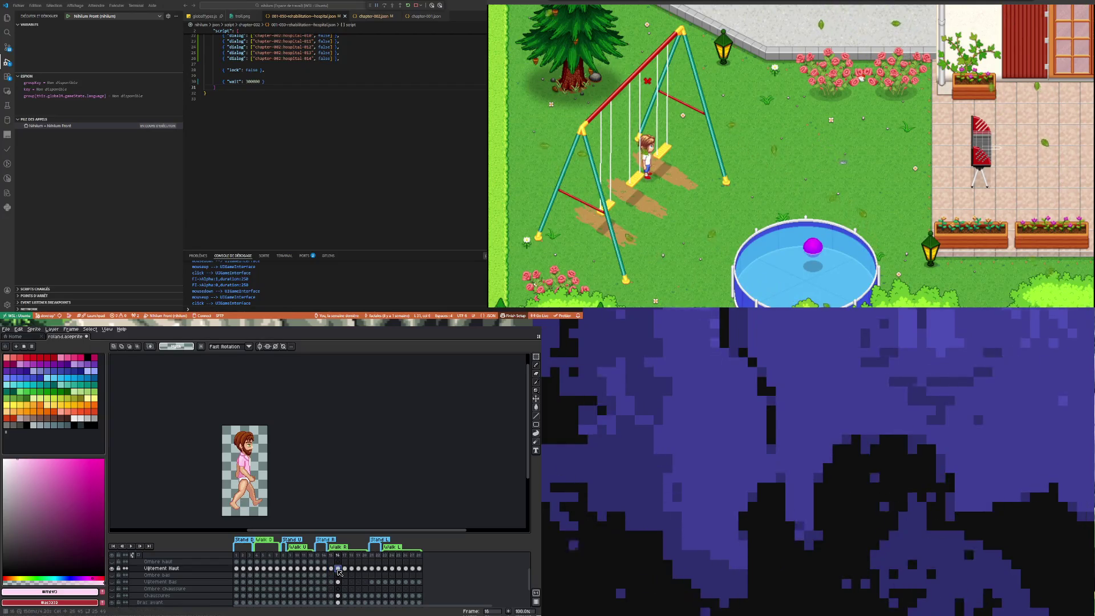
{"action": "scroll", "coordinate": [257, 481], "scroll_direction": "up", "scroll_amount": 3}
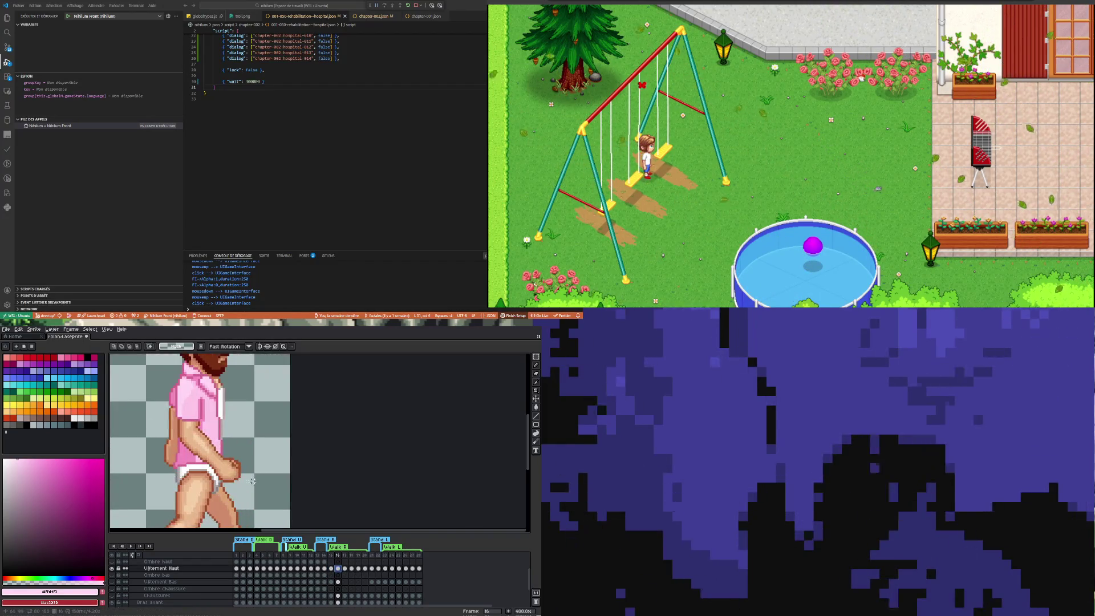
{"action": "scroll", "coordinate": [258, 481], "scroll_direction": "up", "scroll_amount": 1}
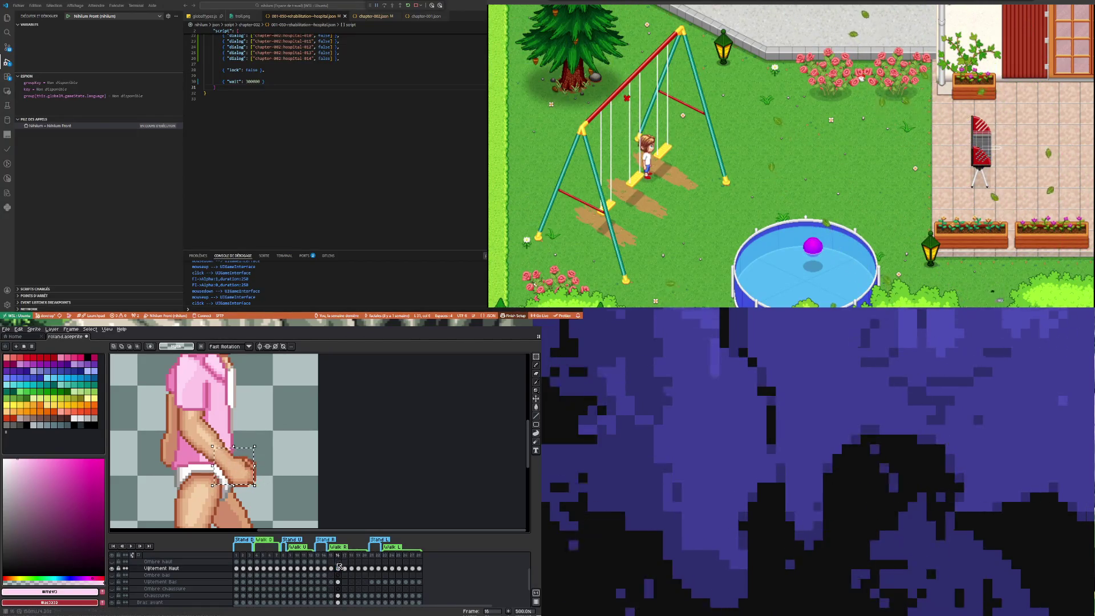
{"action": "left_click", "coordinate": [343, 569]}
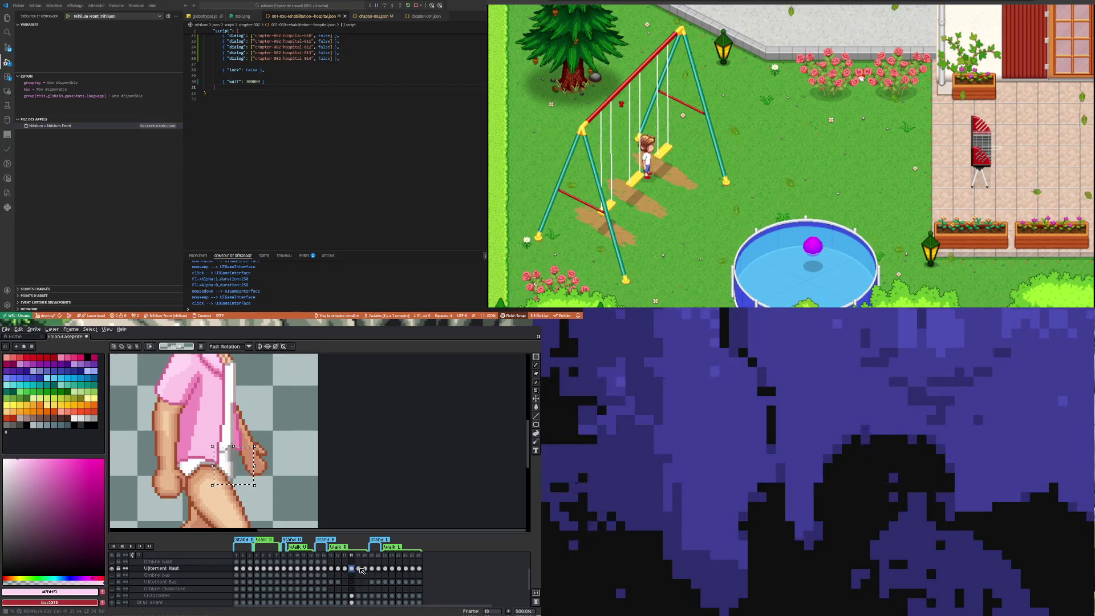
{"action": "left_click", "coordinate": [358, 568]}
{"action": "left_click", "coordinate": [371, 569]}
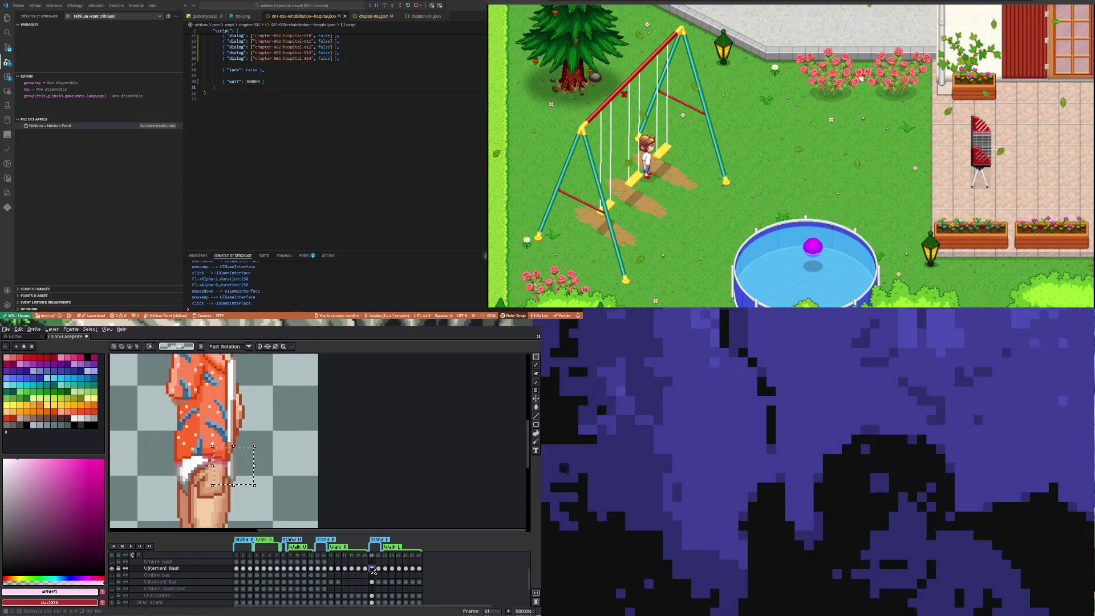
{"action": "left_click", "coordinate": [346, 569]}
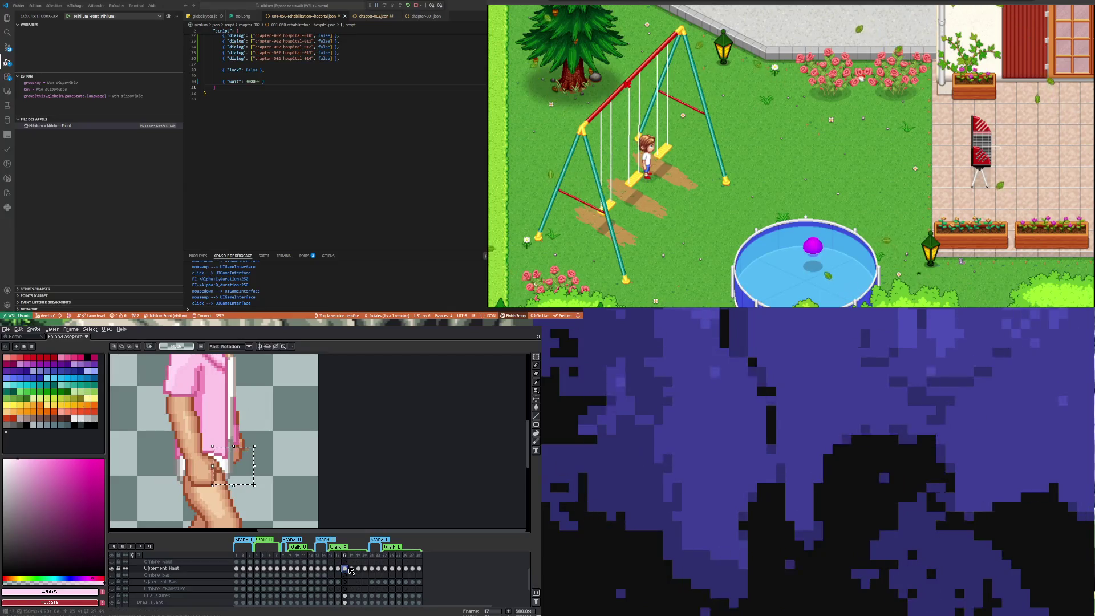
{"action": "left_click", "coordinate": [339, 570]}
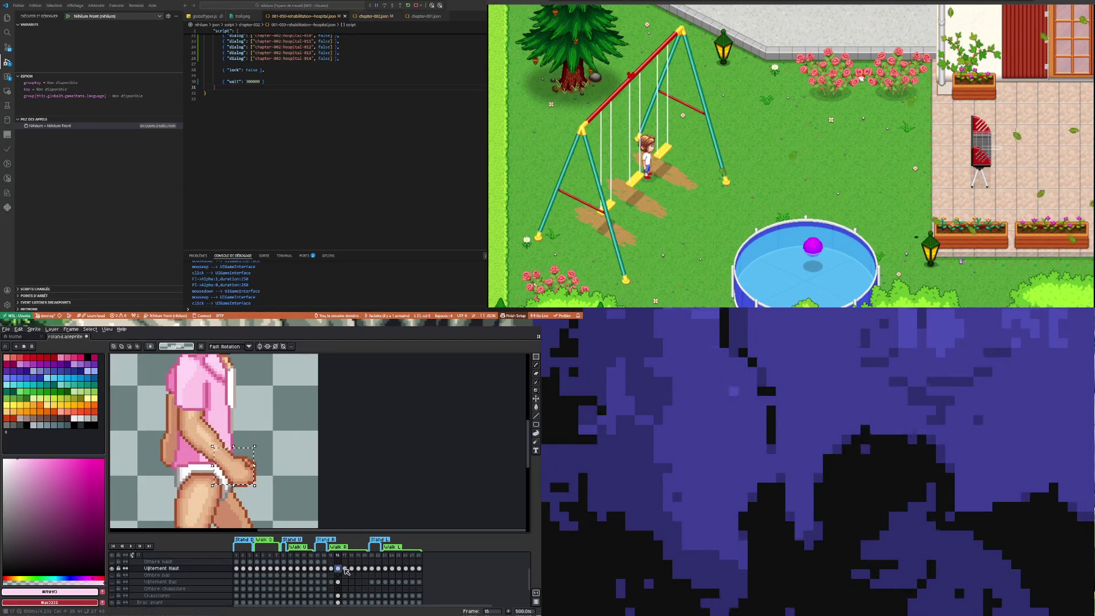
{"action": "left_click", "coordinate": [346, 570]}
{"action": "left_click", "coordinate": [339, 569]}
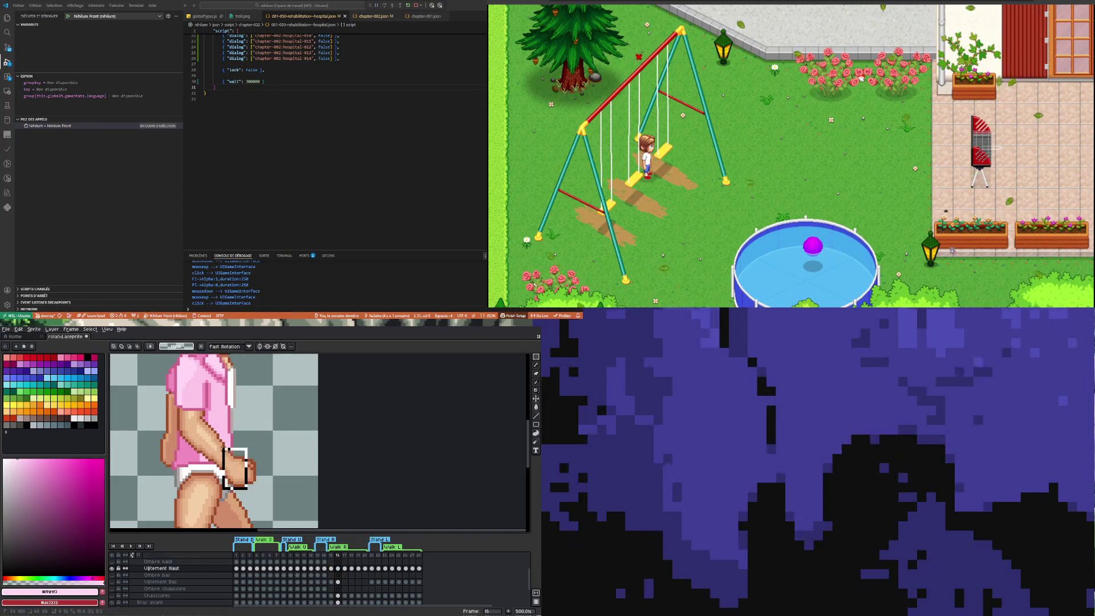
{"action": "scroll", "coordinate": [225, 448], "scroll_direction": "up", "scroll_amount": 1}
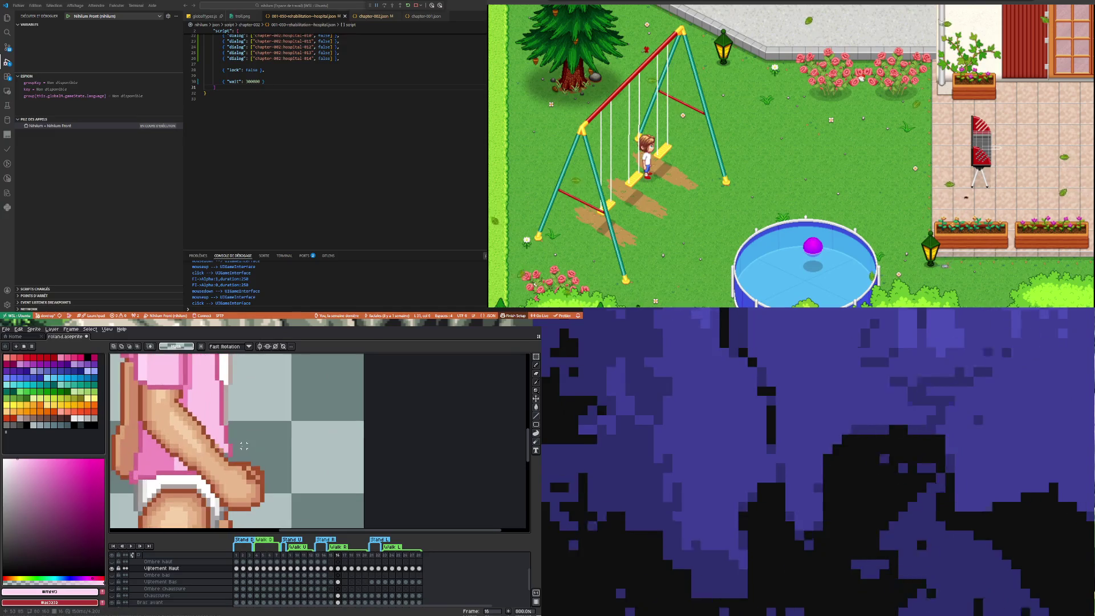
Step: Eyedrop the arm's skin tone, switch to Pencil and choose a lighter pink colour
{"action": "key", "text": "i"}
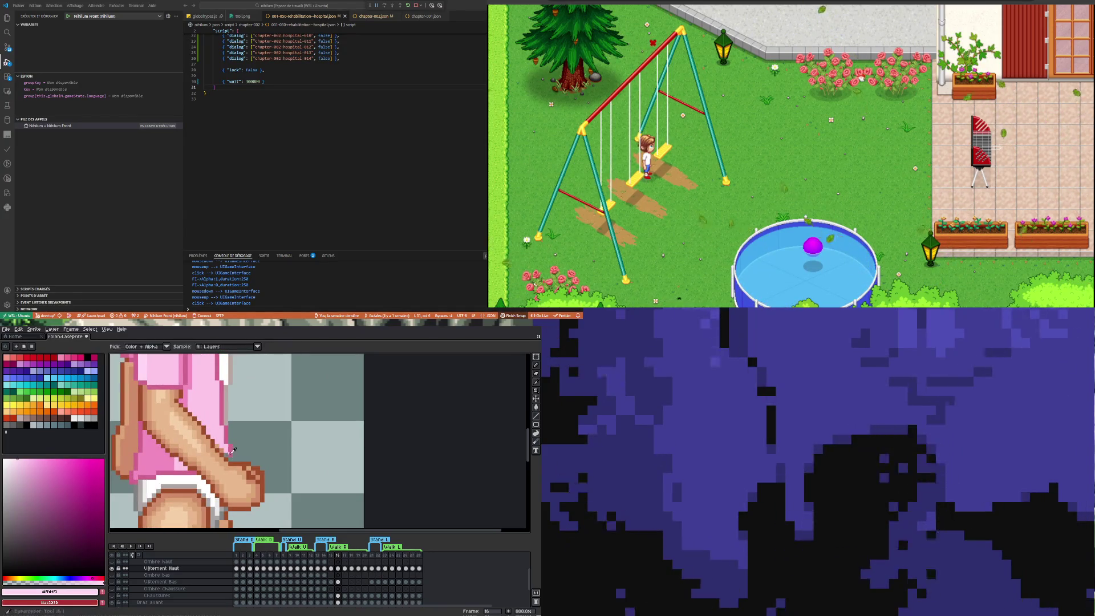
{"action": "left_click", "coordinate": [233, 447]}
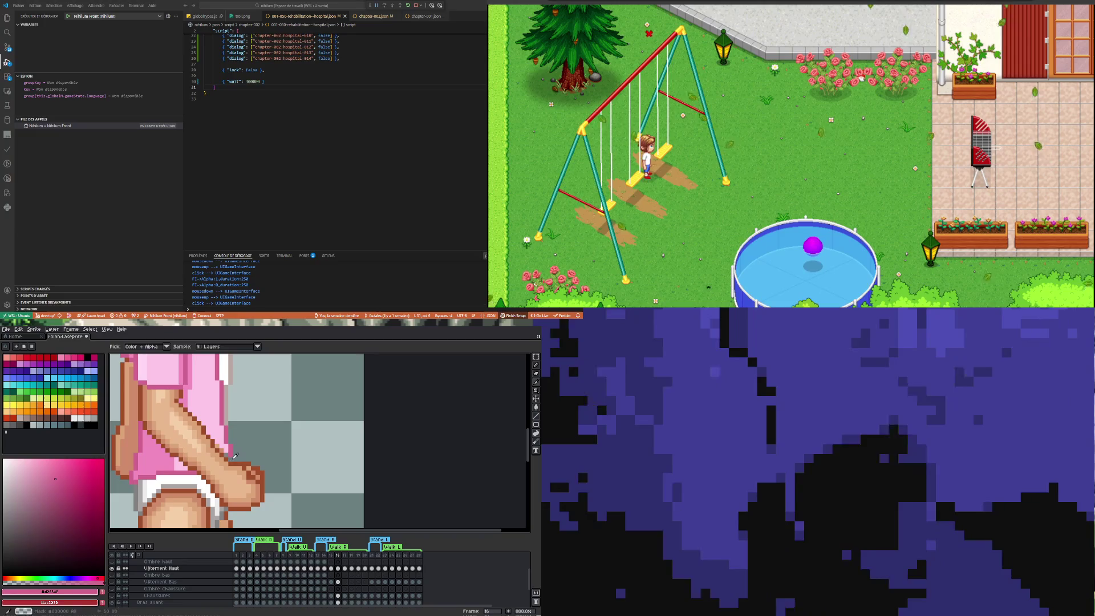
{"action": "key", "text": "b"}
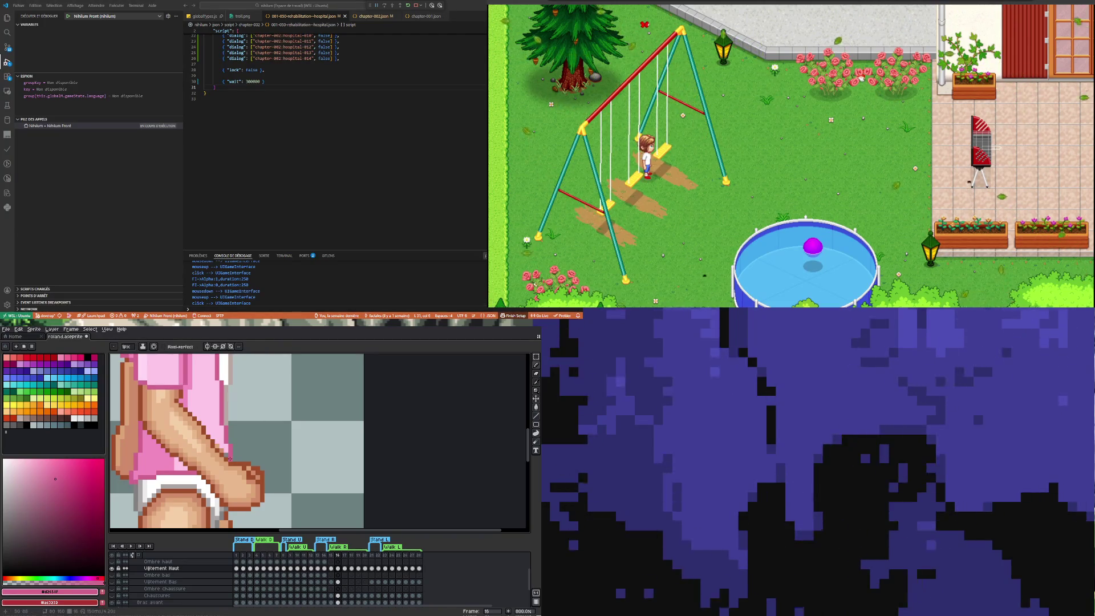
{"action": "left_click", "coordinate": [171, 376], "text": "alt"}
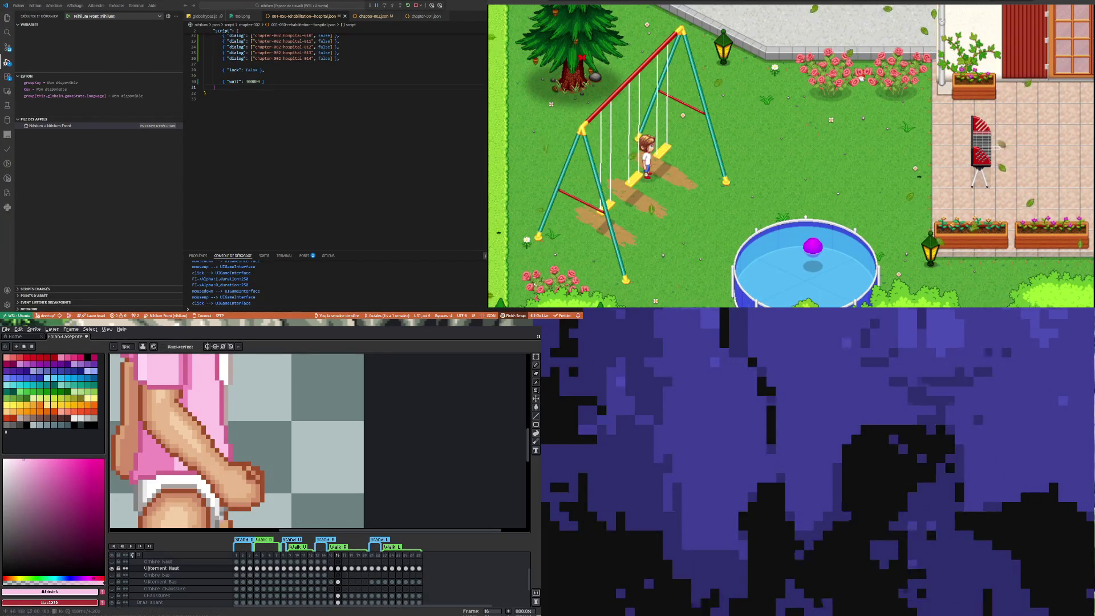
{"action": "scroll", "coordinate": [237, 442], "scroll_direction": "down", "scroll_amount": 2}
{"action": "scroll", "coordinate": [208, 442], "scroll_direction": "down", "scroll_amount": 2}
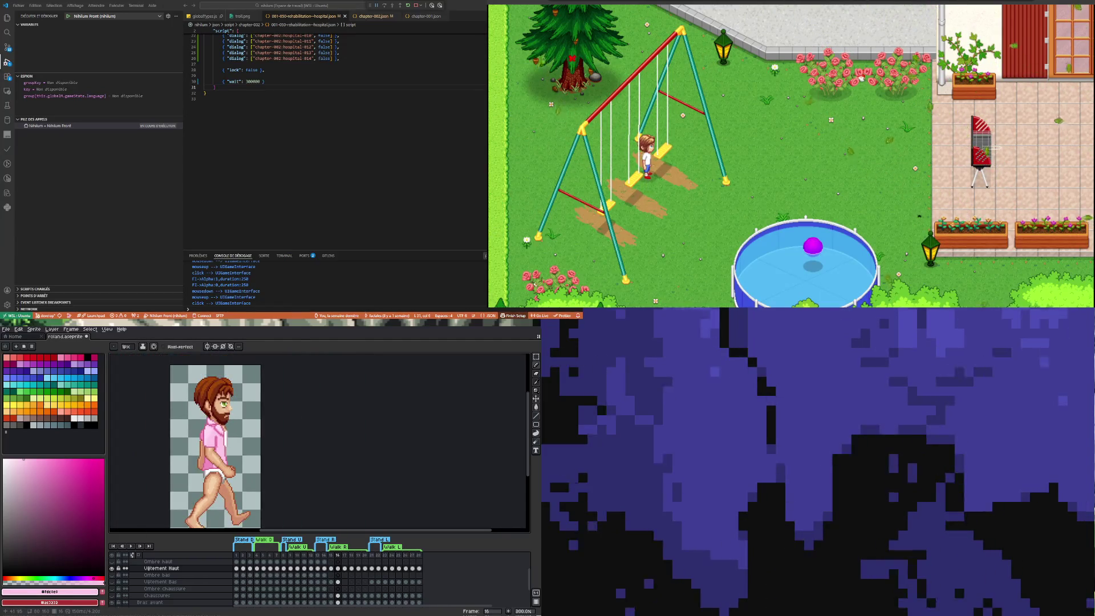
{"action": "scroll", "coordinate": [215, 442], "scroll_direction": "up", "scroll_amount": 2}
{"action": "scroll", "coordinate": [214, 443], "scroll_direction": "down", "scroll_amount": 2}
{"action": "scroll", "coordinate": [214, 443], "scroll_direction": "up", "scroll_amount": 2}
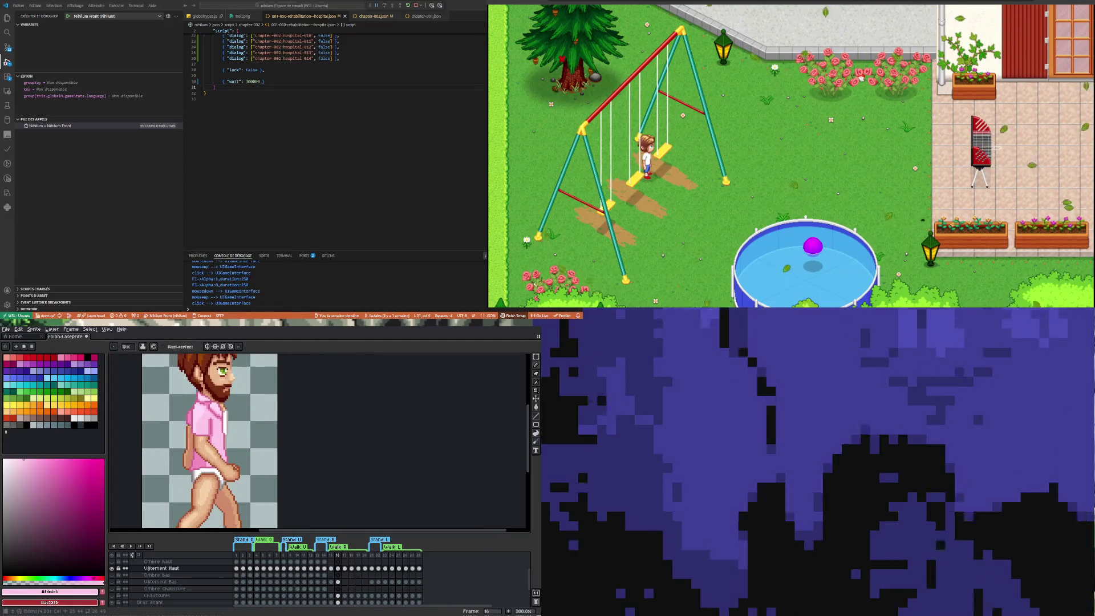
Step: Play the walk animation and return the zoom to 100%
{"action": "left_click", "coordinate": [129, 546]}
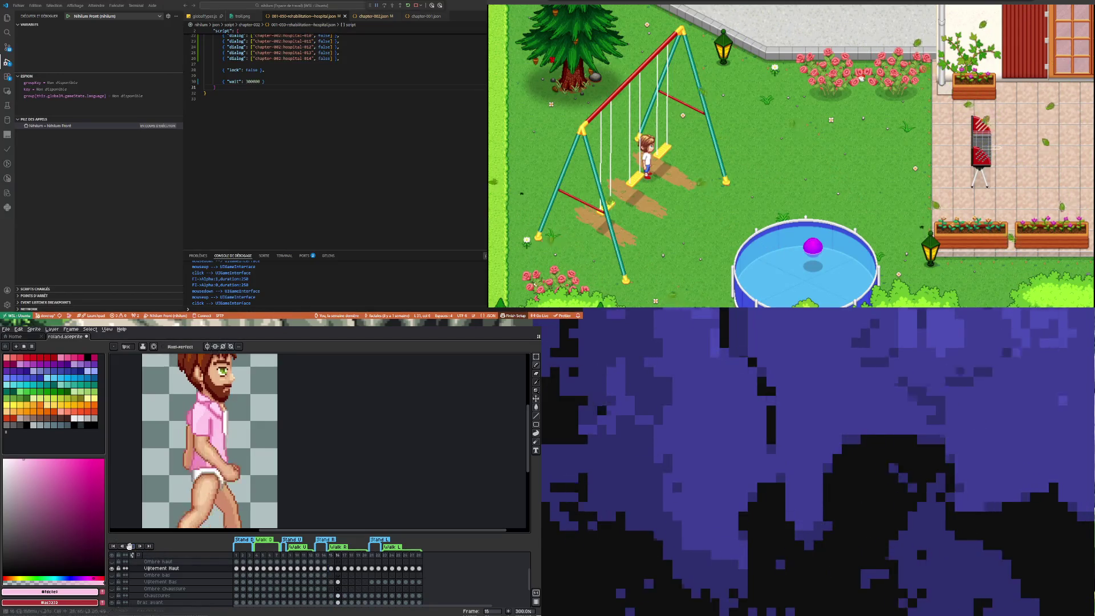
{"action": "key", "text": "1"}
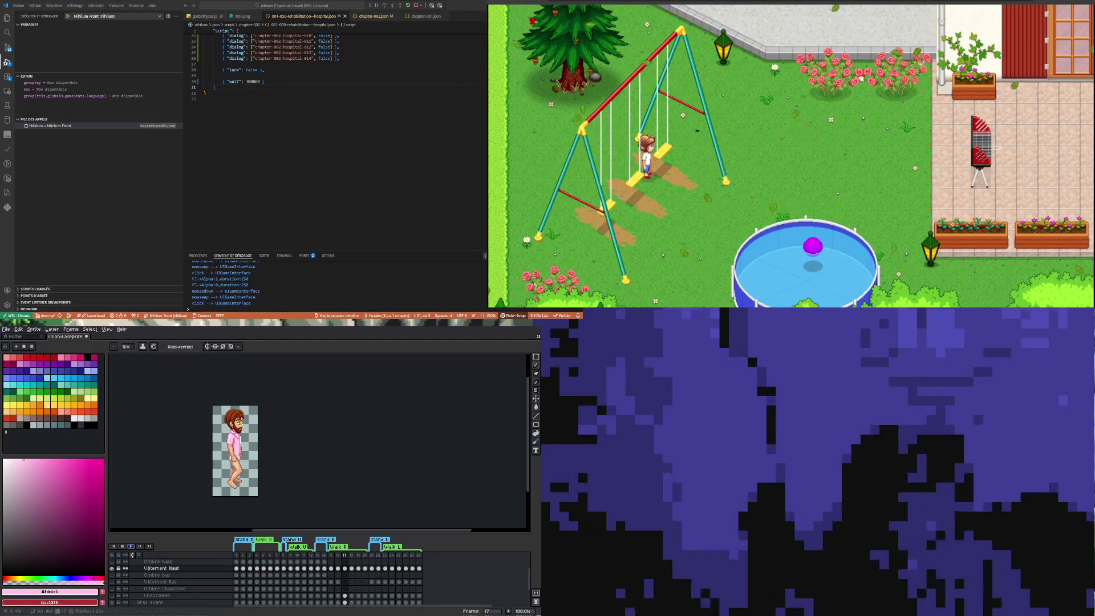
{"action": "scroll", "coordinate": [235, 449], "scroll_direction": "up", "scroll_amount": 2}
{"action": "scroll", "coordinate": [235, 450], "scroll_direction": "up", "scroll_amount": 2}
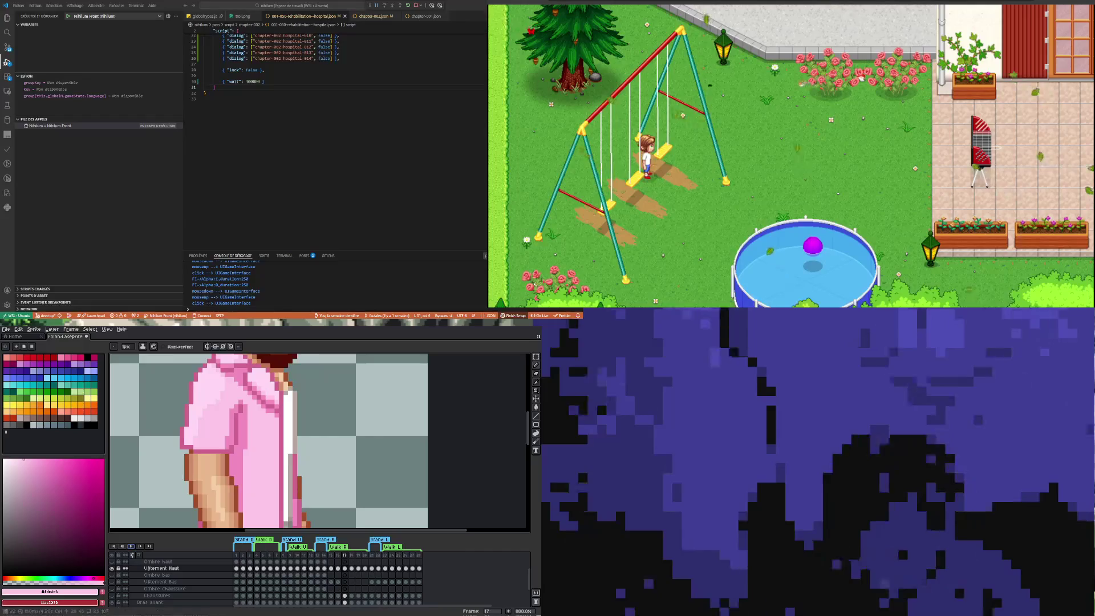
Step: Switch to the Ombre haut layer with a dark shading colour and go to frame 16
{"action": "left_click", "coordinate": [332, 574]}
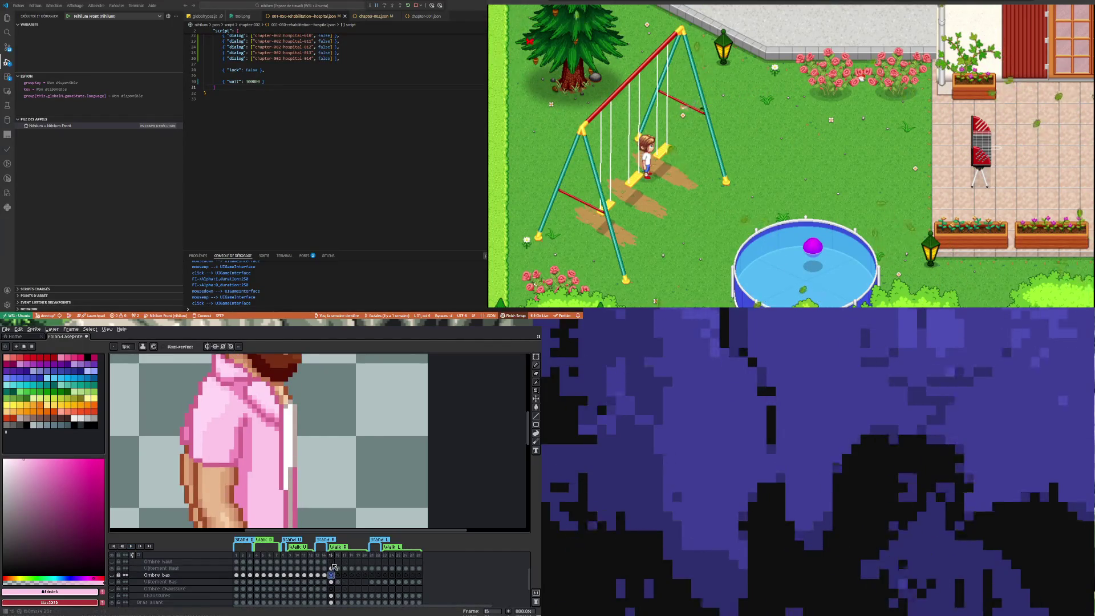
{"action": "left_click", "coordinate": [158, 562]}
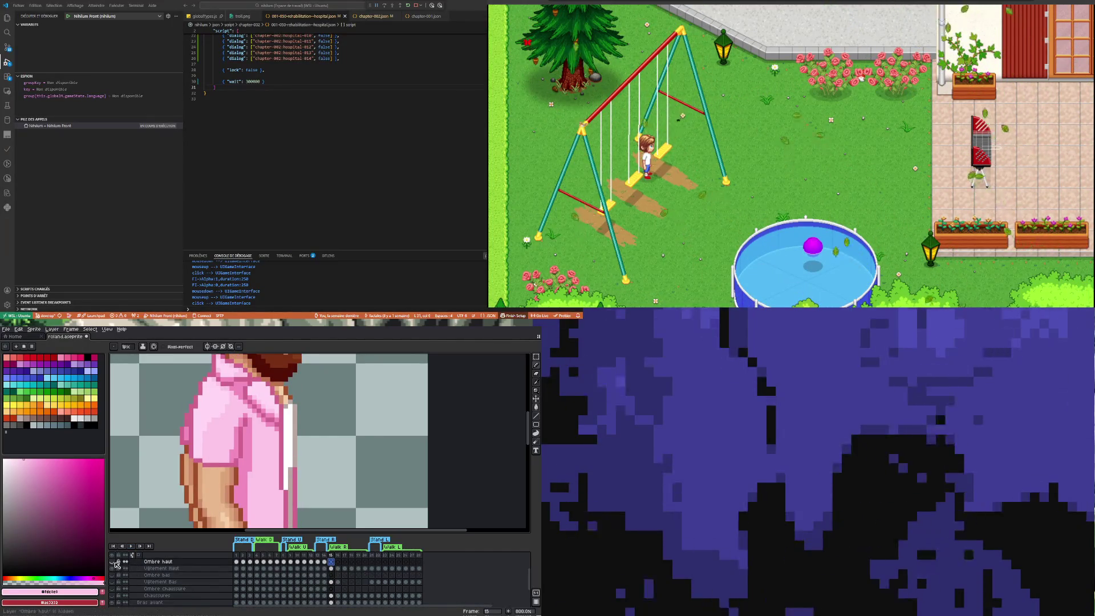
{"action": "left_click", "coordinate": [27, 425]}
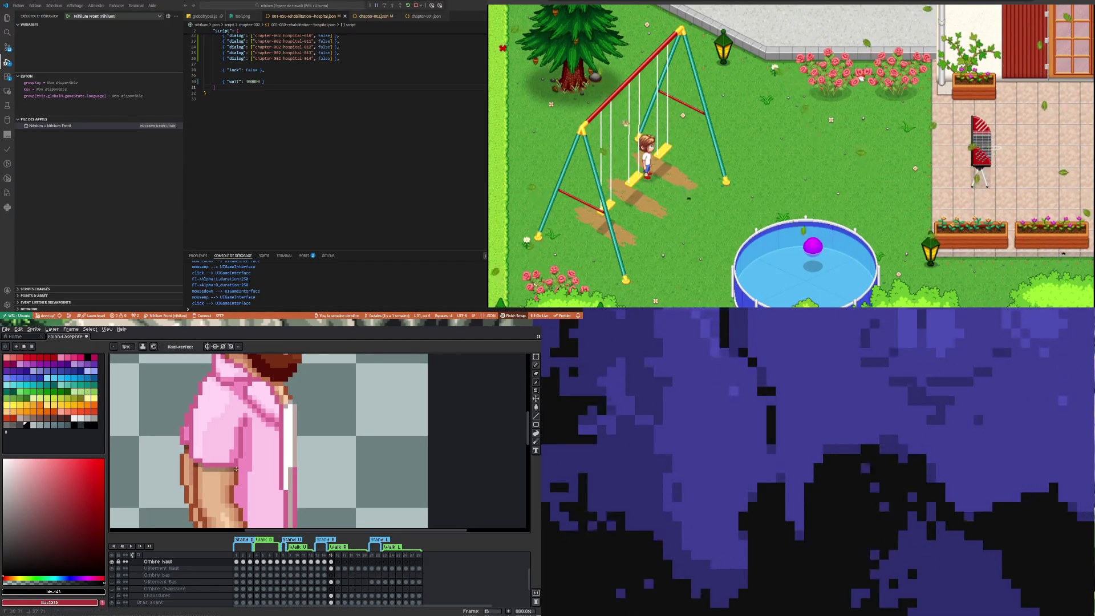
{"action": "scroll", "coordinate": [236, 469], "scroll_direction": "down", "scroll_amount": 3}
{"action": "scroll", "coordinate": [185, 478], "scroll_direction": "up", "scroll_amount": 3}
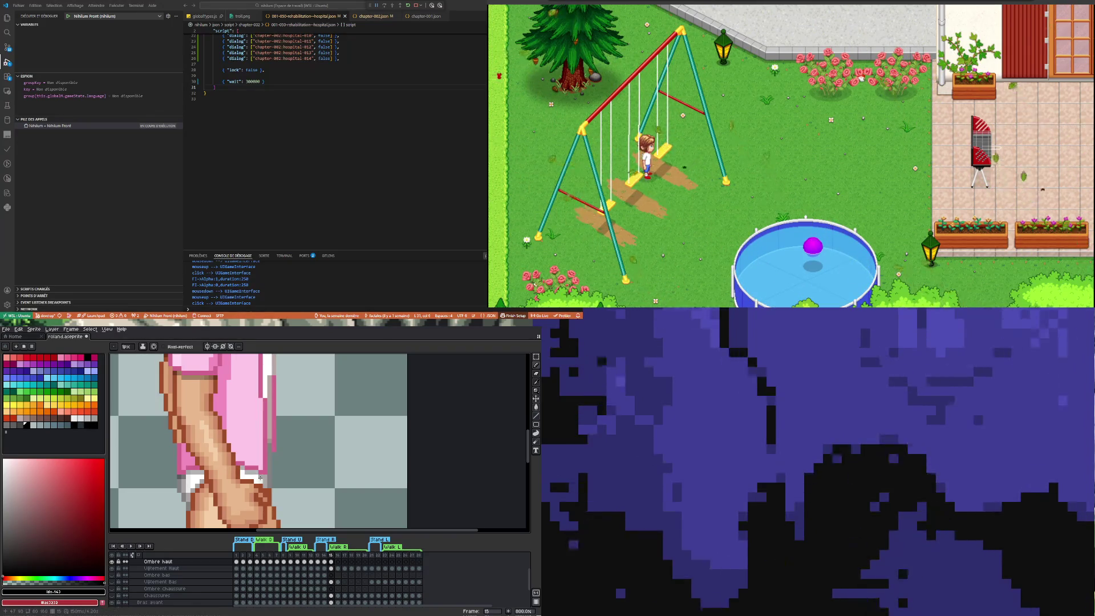
{"action": "scroll", "coordinate": [273, 454], "scroll_direction": "down", "scroll_amount": 3}
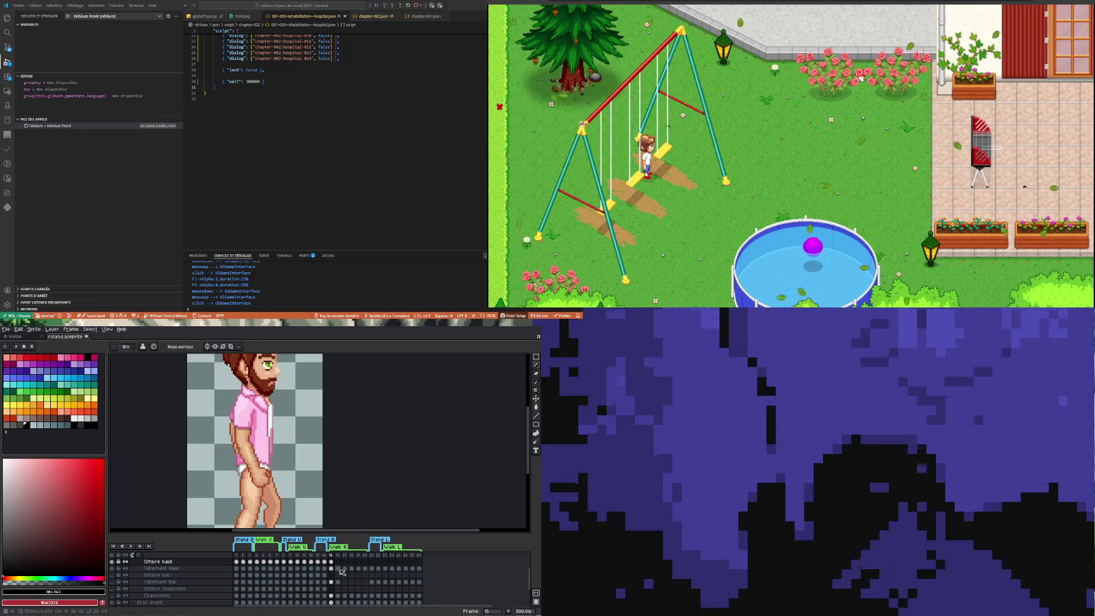
{"action": "left_click", "coordinate": [340, 566]}
{"action": "scroll", "coordinate": [244, 475], "scroll_direction": "up", "scroll_amount": 3}
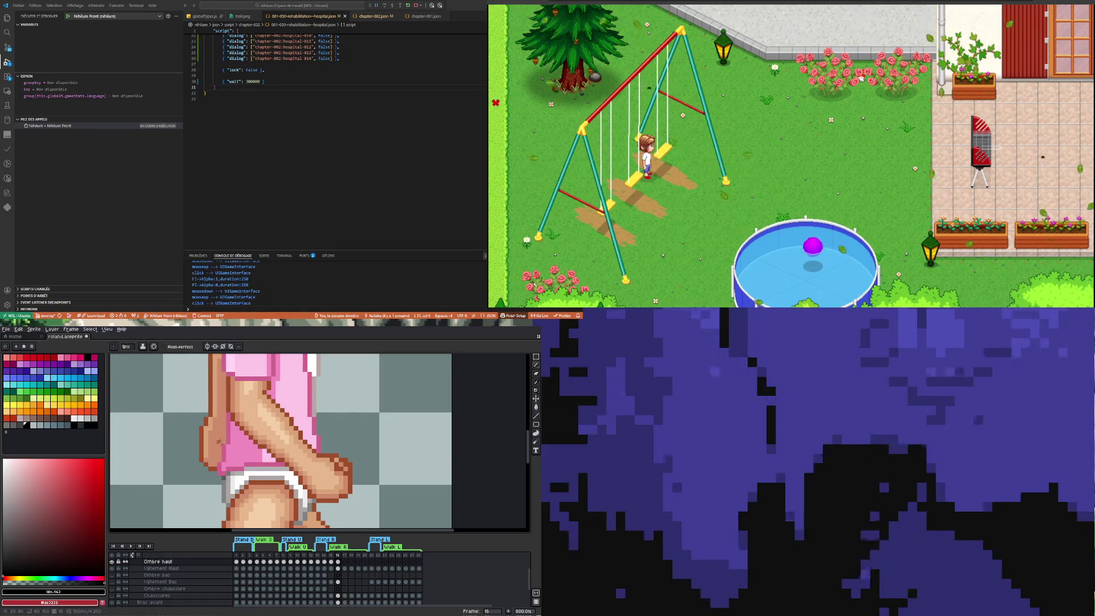
{"action": "scroll", "coordinate": [227, 438], "scroll_direction": "up", "scroll_amount": 3}
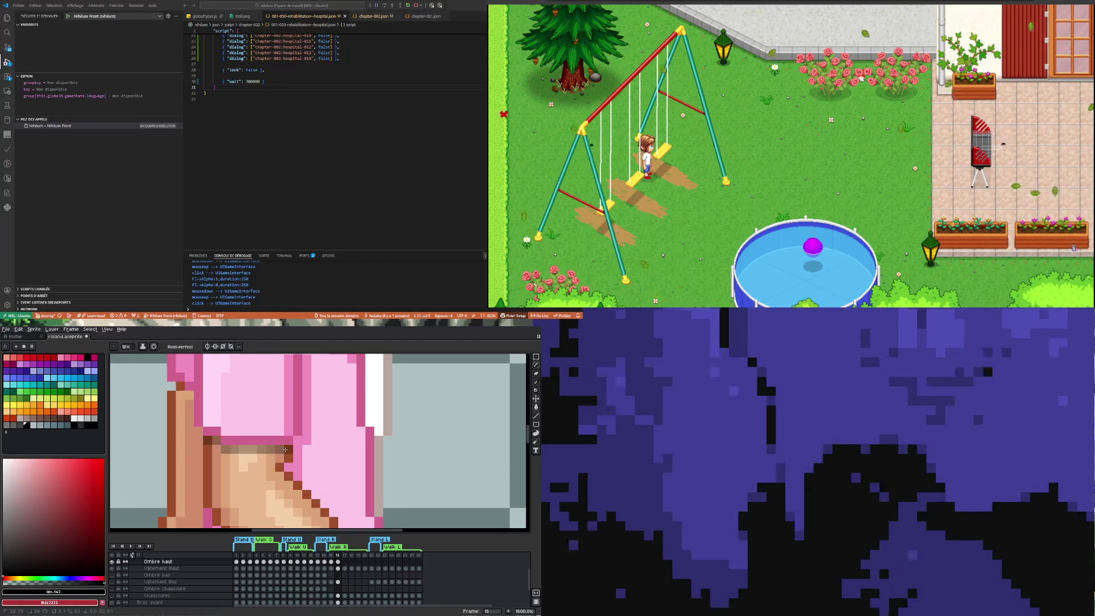
{"action": "scroll", "coordinate": [188, 413], "scroll_direction": "down", "scroll_amount": 4}
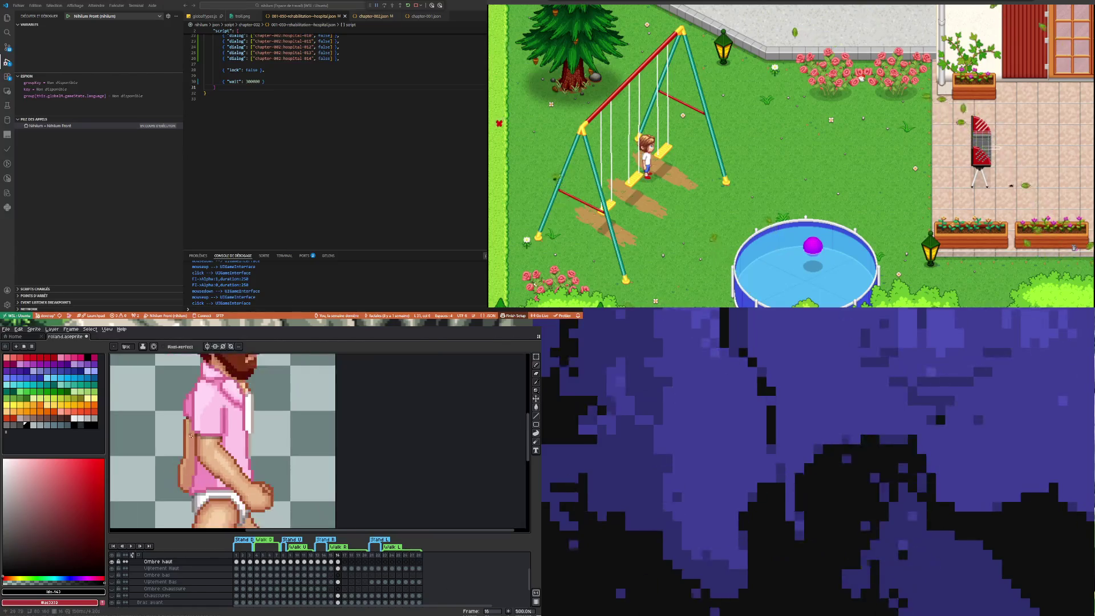
{"action": "scroll", "coordinate": [196, 438], "scroll_direction": "down", "scroll_amount": 1}
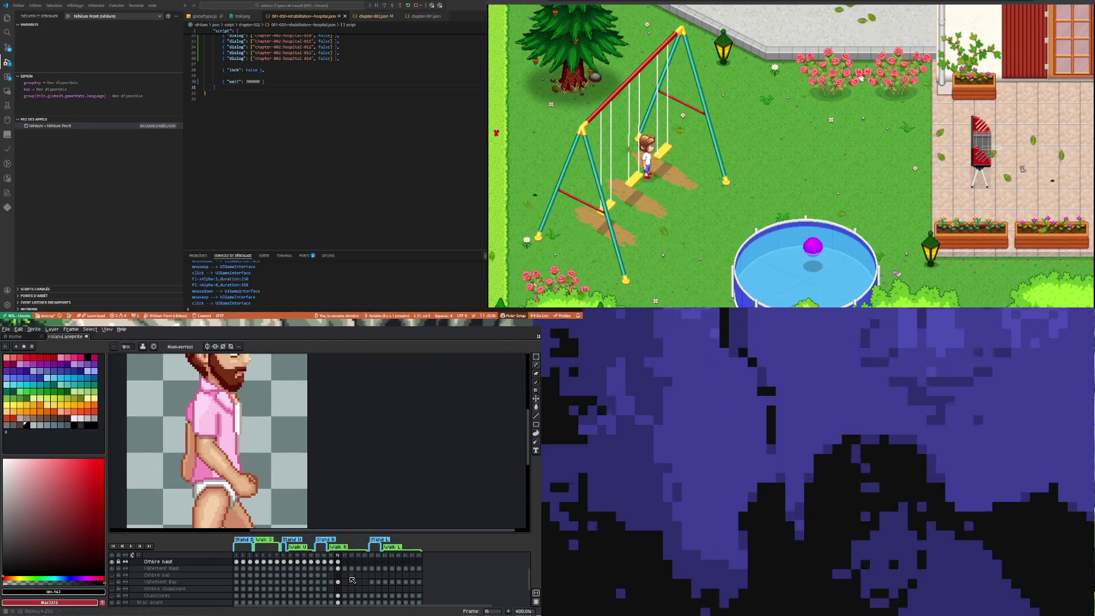
Step: Advance to frame 17 with the arrow keys and make the Ombre haut layer active
{"action": "key", "text": "Right"}
{"action": "key", "text": "Down"}
{"action": "scroll", "coordinate": [200, 428], "scroll_direction": "up", "scroll_amount": 3}
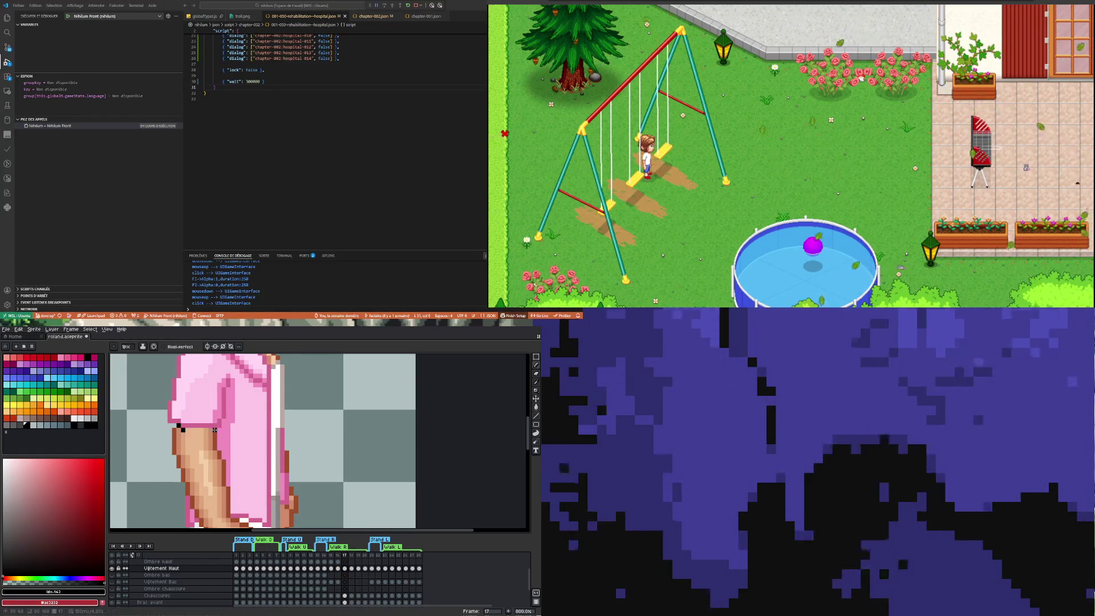
{"action": "key", "text": "Up"}
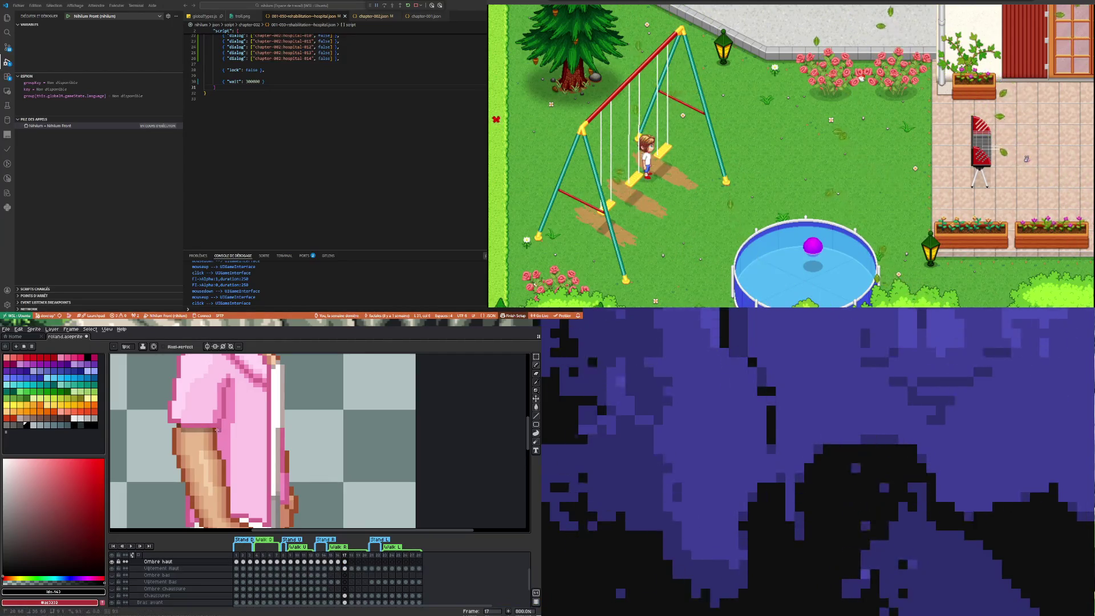
{"action": "scroll", "coordinate": [219, 434], "scroll_direction": "down", "scroll_amount": 2}
{"action": "scroll", "coordinate": [223, 444], "scroll_direction": "up", "scroll_amount": 3}
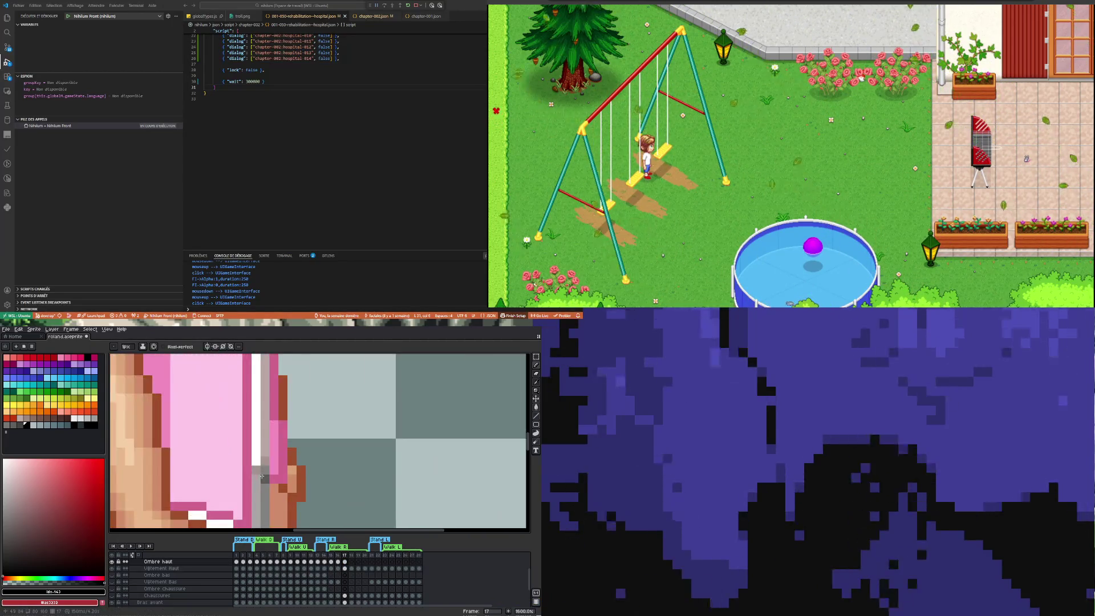
{"action": "scroll", "coordinate": [231, 461], "scroll_direction": "down", "scroll_amount": 2}
{"action": "scroll", "coordinate": [248, 498], "scroll_direction": "down", "scroll_amount": 1}
{"action": "scroll", "coordinate": [247, 497], "scroll_direction": "up", "scroll_amount": 5}
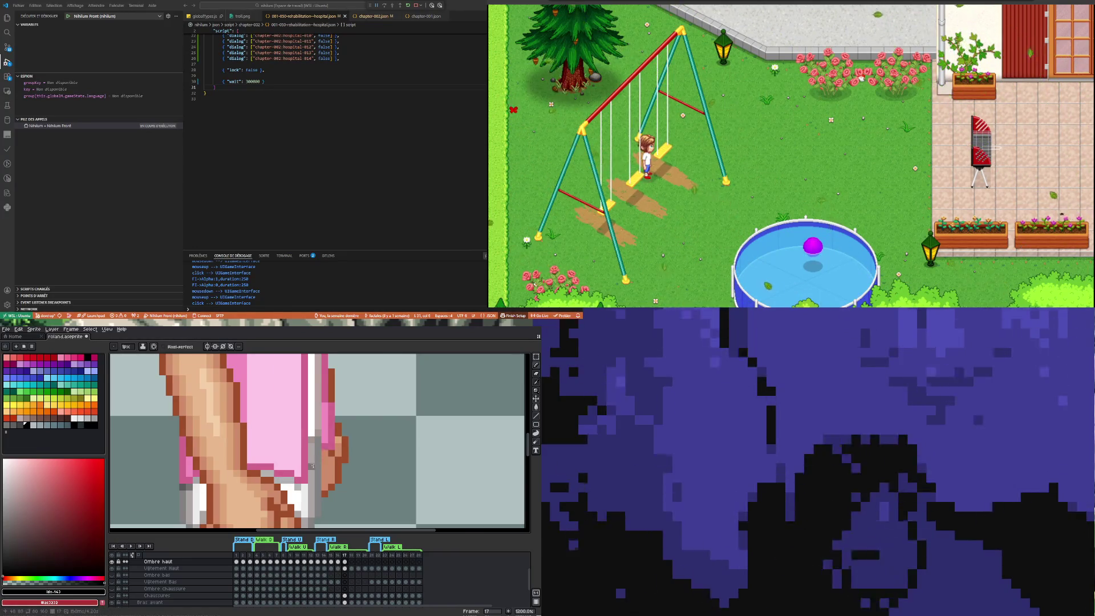
{"action": "scroll", "coordinate": [312, 467], "scroll_direction": "down", "scroll_amount": 5}
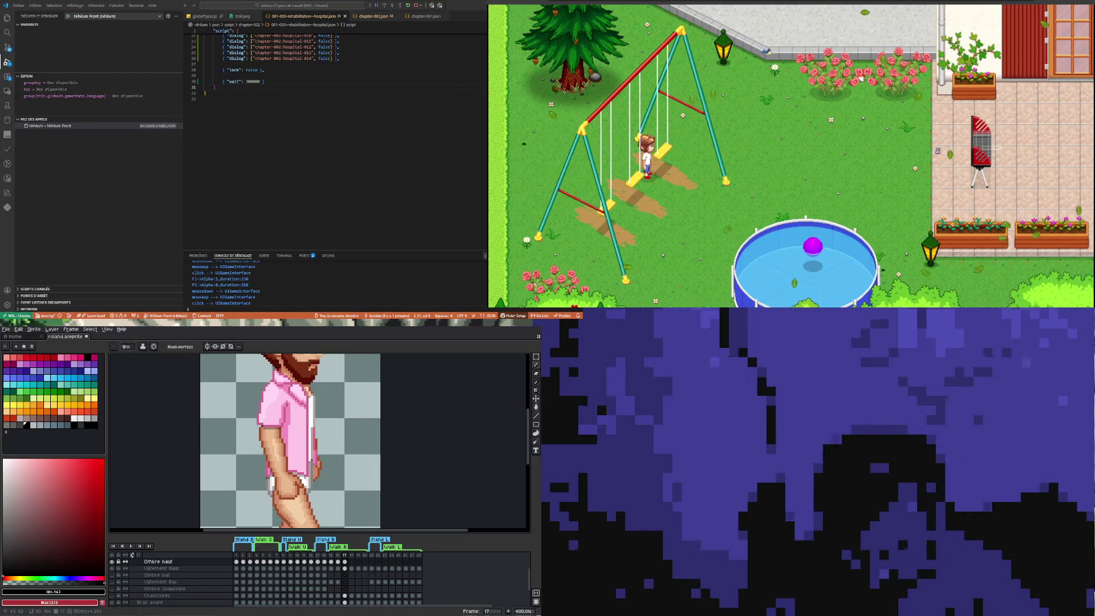
Step: Step to frame 18, flip to the previous frame for comparison, then go to frame 19
{"action": "key", "text": "minus"}
{"action": "key", "text": "minus"}
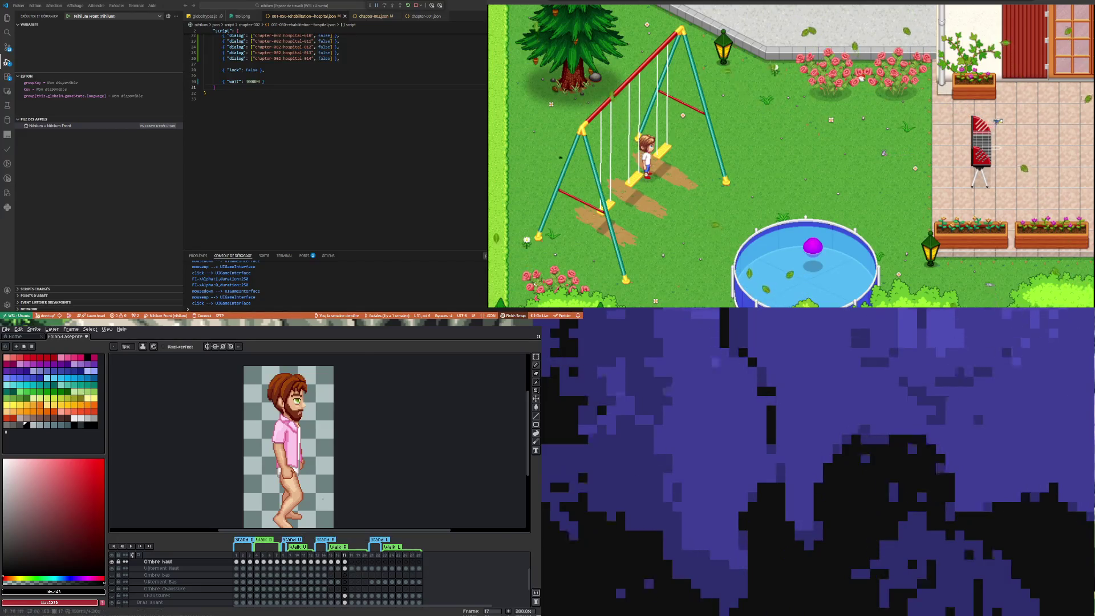
{"action": "key", "text": "plus"}
{"action": "key", "text": "plus"}
{"action": "key", "text": "plus"}
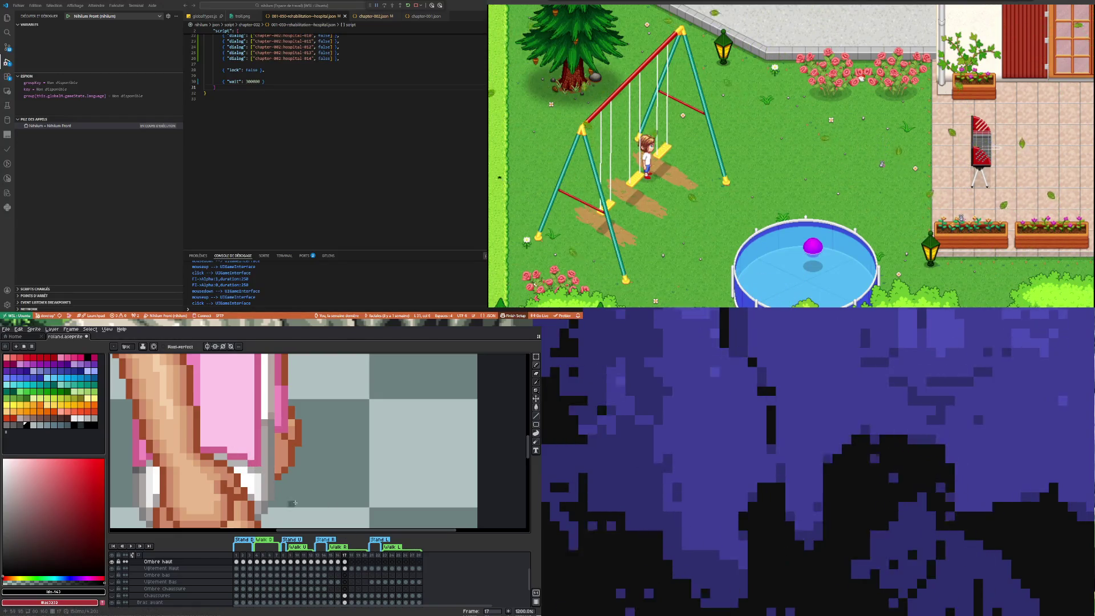
{"action": "key", "text": "minus"}
{"action": "key", "text": "minus"}
{"action": "key", "text": "minus"}
{"action": "key", "text": "Right"}
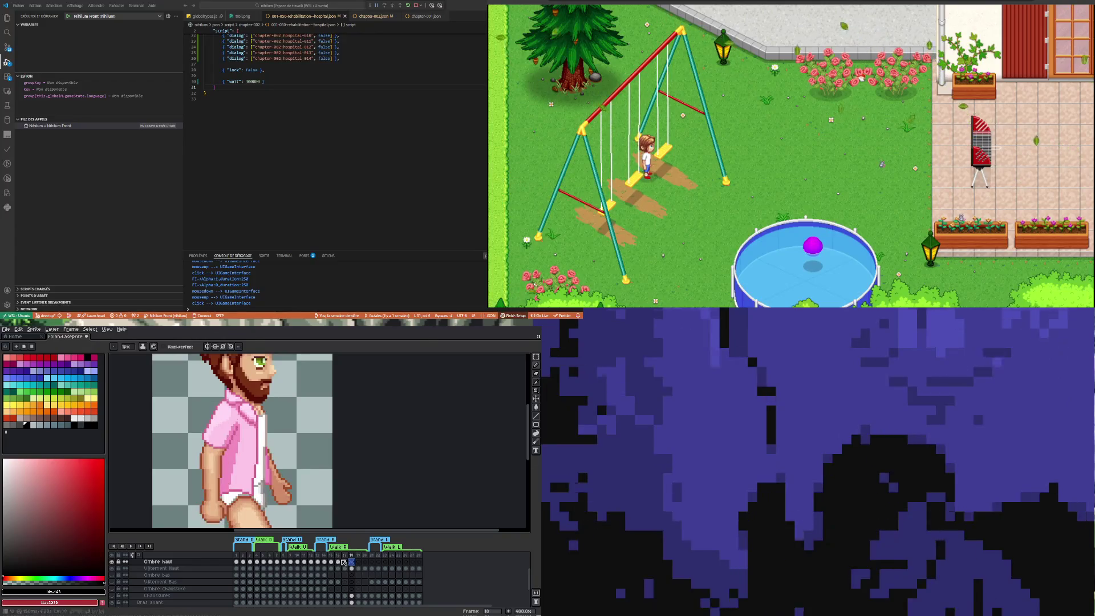
{"action": "key", "text": "plus"}
{"action": "key", "text": "plus"}
{"action": "key", "text": "plus"}
{"action": "key", "text": "Left"}
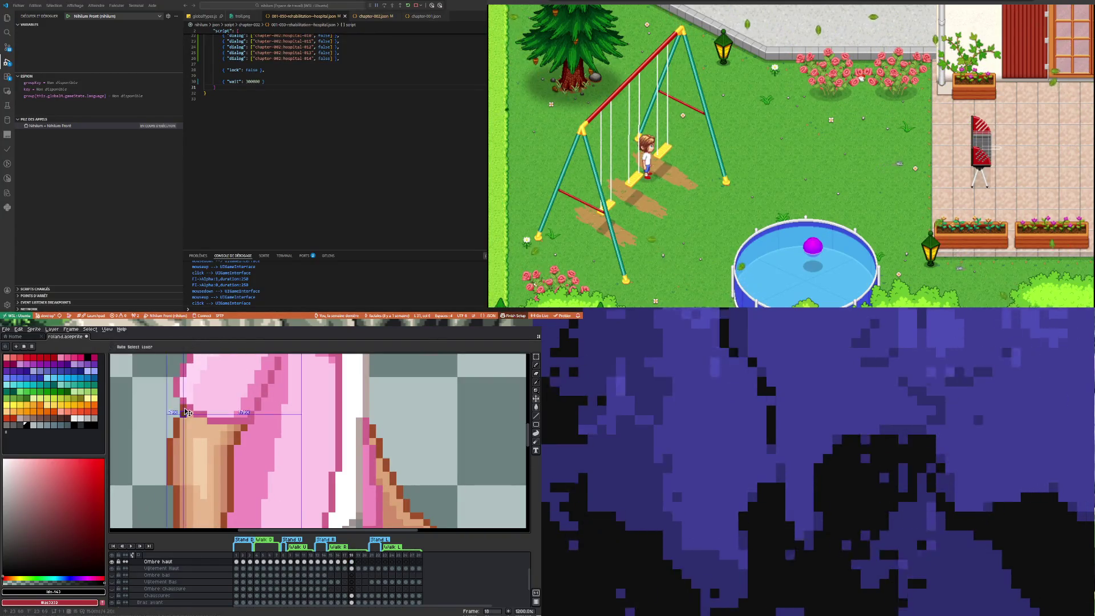
{"action": "key", "text": "Right"}
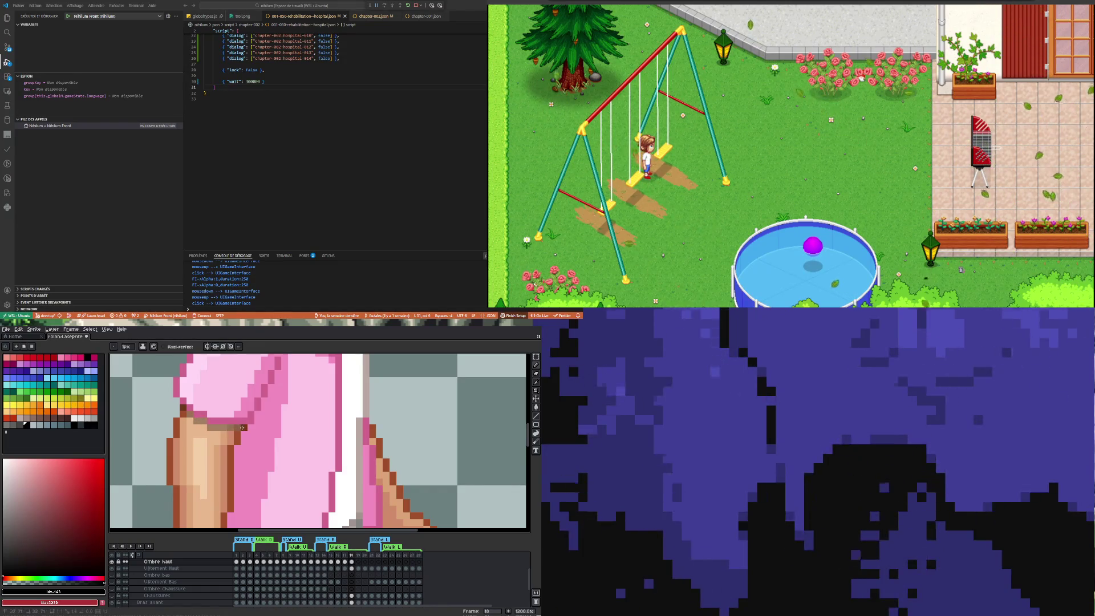
{"action": "scroll", "coordinate": [214, 432], "scroll_direction": "down", "scroll_amount": 3}
{"action": "scroll", "coordinate": [238, 461], "scroll_direction": "up", "scroll_amount": 3}
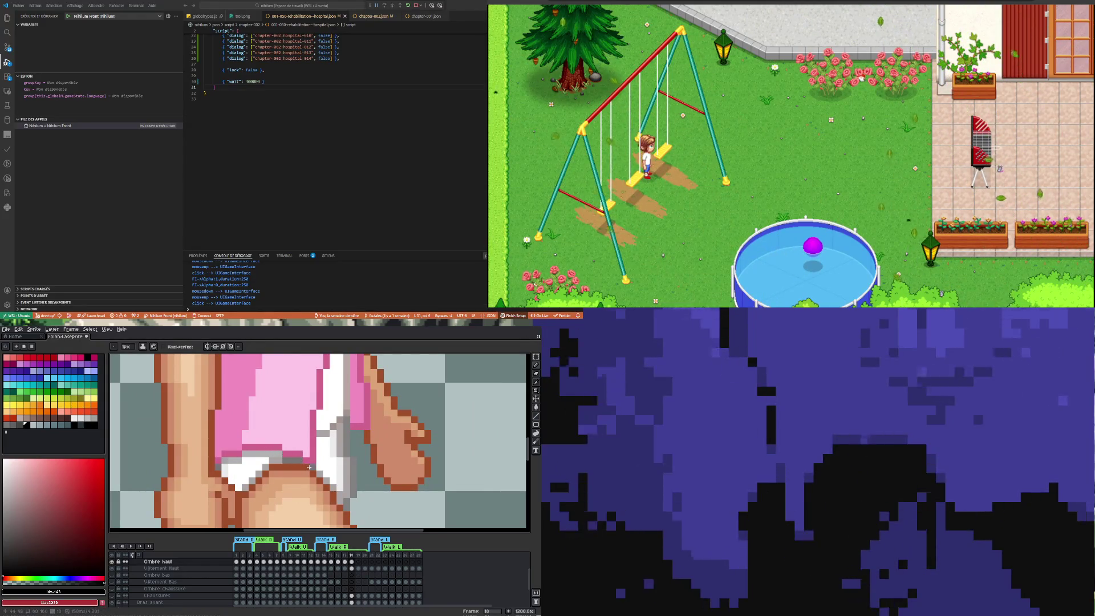
{"action": "scroll", "coordinate": [326, 454], "scroll_direction": "down", "scroll_amount": 2}
{"action": "scroll", "coordinate": [326, 454], "scroll_direction": "down", "scroll_amount": 2}
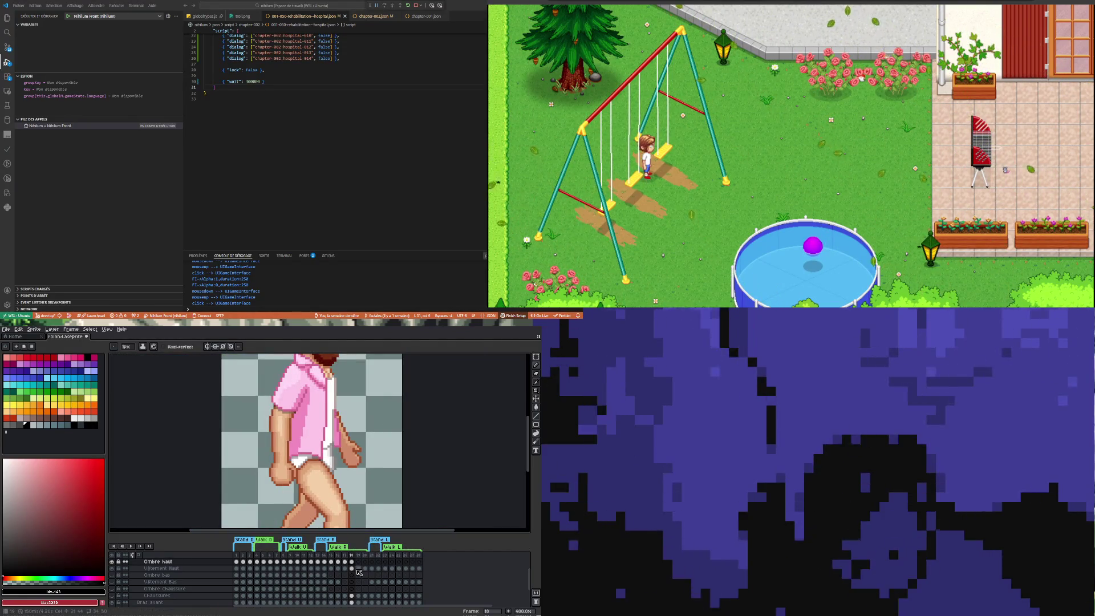
{"action": "left_click", "coordinate": [359, 561]}
{"action": "scroll", "coordinate": [288, 459], "scroll_direction": "up", "scroll_amount": 2}
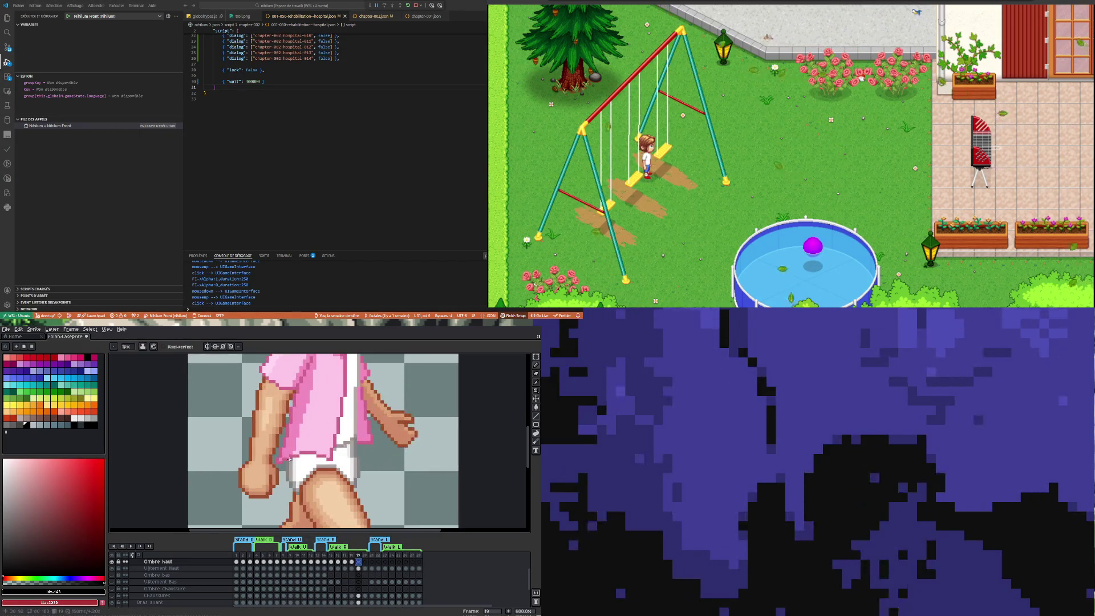
{"action": "scroll", "coordinate": [290, 459], "scroll_direction": "up", "scroll_amount": 3}
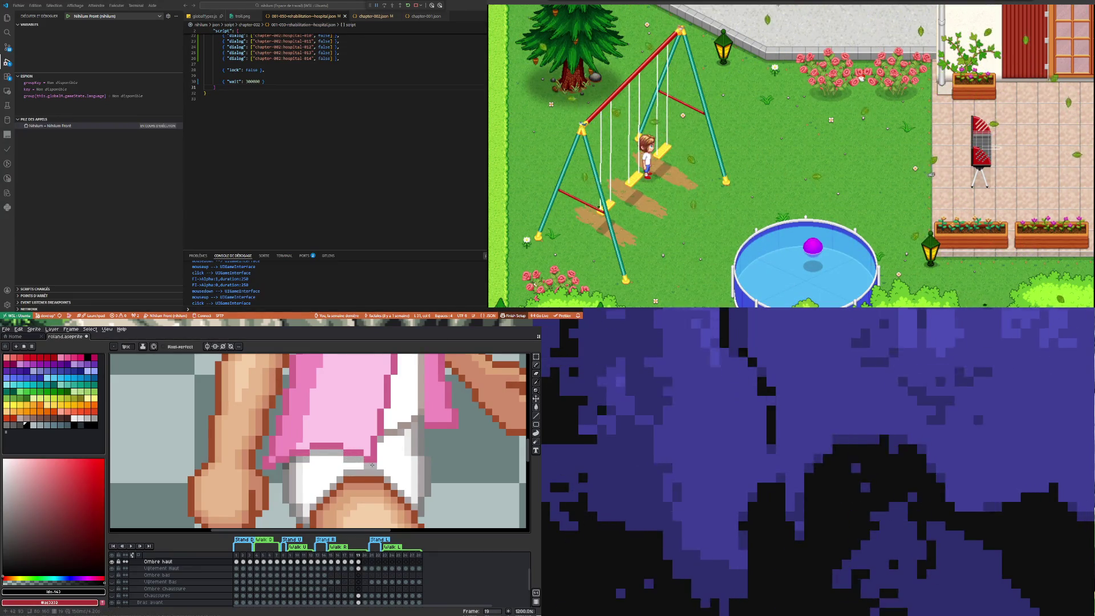
{"action": "scroll", "coordinate": [372, 465], "scroll_direction": "down", "scroll_amount": 5}
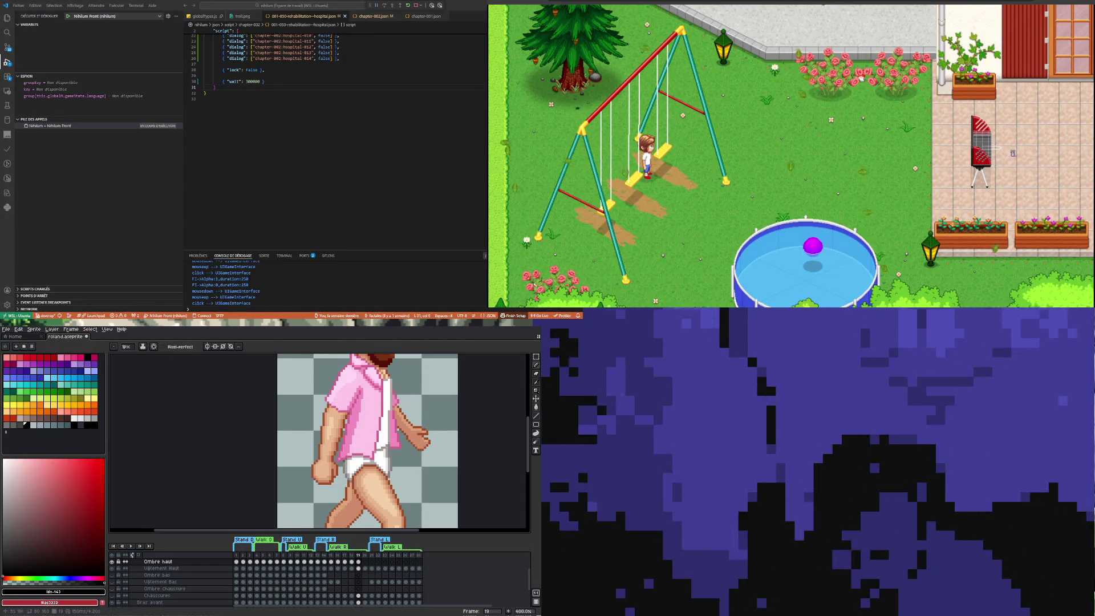
{"action": "scroll", "coordinate": [350, 436], "scroll_direction": "up", "scroll_amount": 1}
{"action": "scroll", "coordinate": [300, 462], "scroll_direction": "down", "scroll_amount": 2}
{"action": "scroll", "coordinate": [300, 463], "scroll_direction": "up", "scroll_amount": 2}
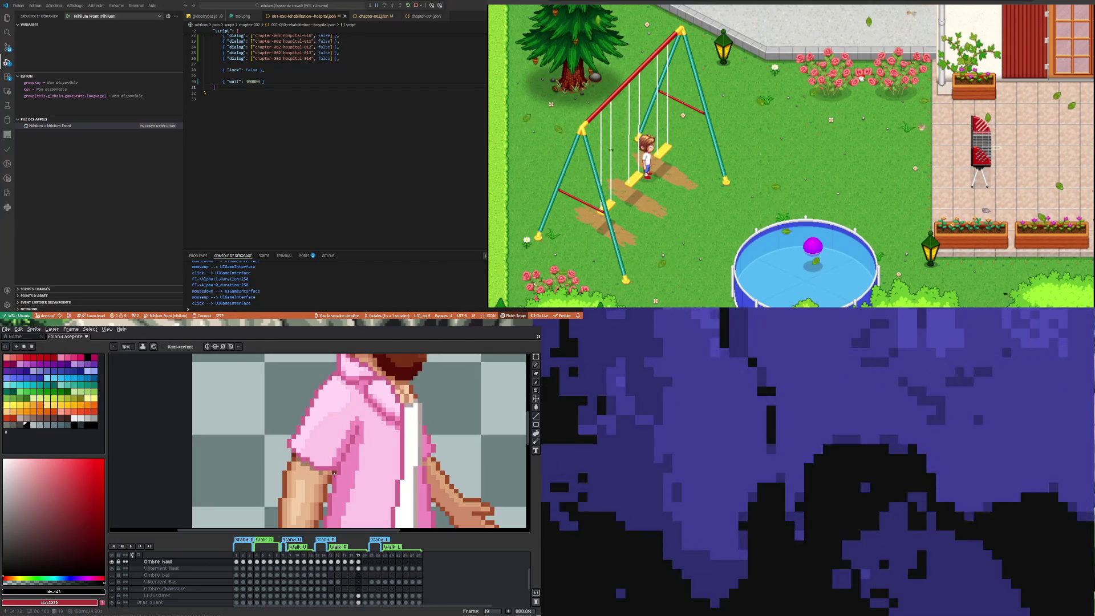
Step: Sample the pink shirt colour from the Vêtement haut layer on frame 19
{"action": "key", "text": "Return"}
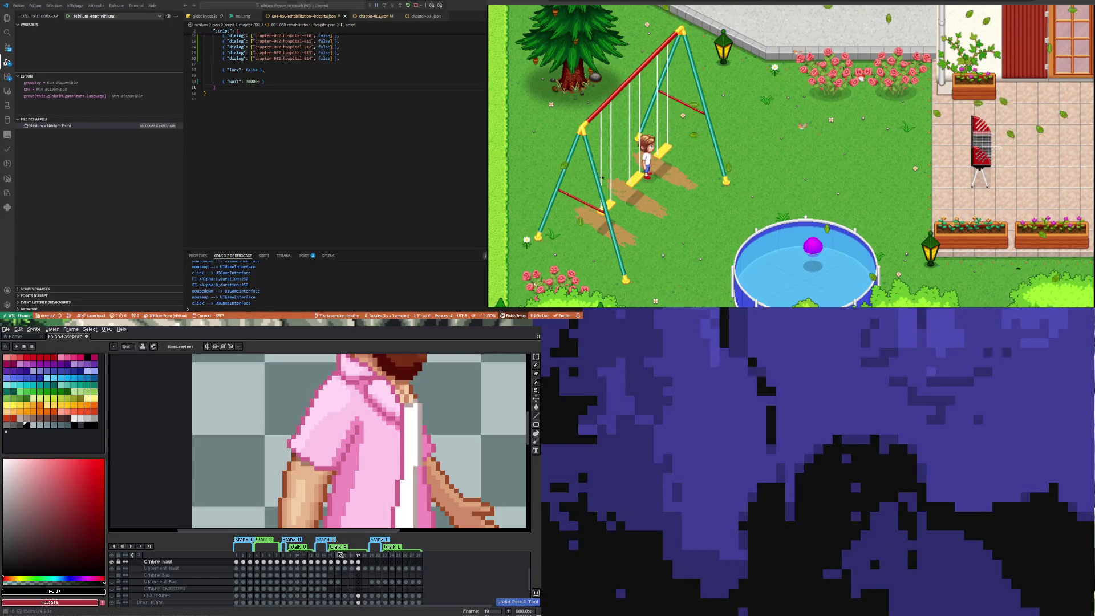
{"action": "left_click", "coordinate": [359, 569]}
{"action": "scroll", "coordinate": [317, 463], "scroll_direction": "up", "scroll_amount": 2}
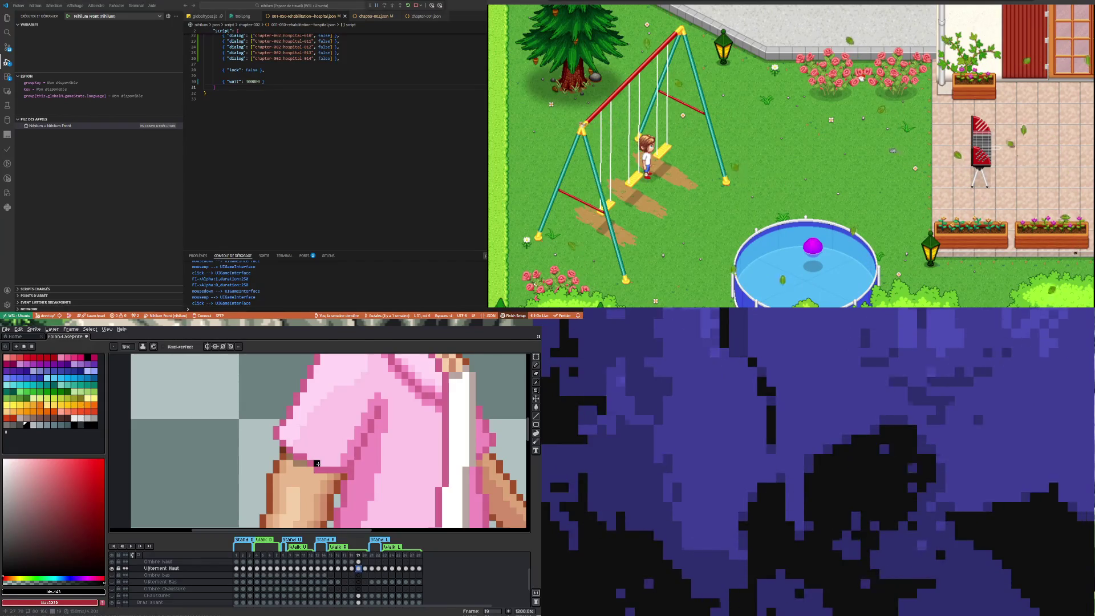
{"action": "left_click", "coordinate": [321, 460], "text": "alt"}
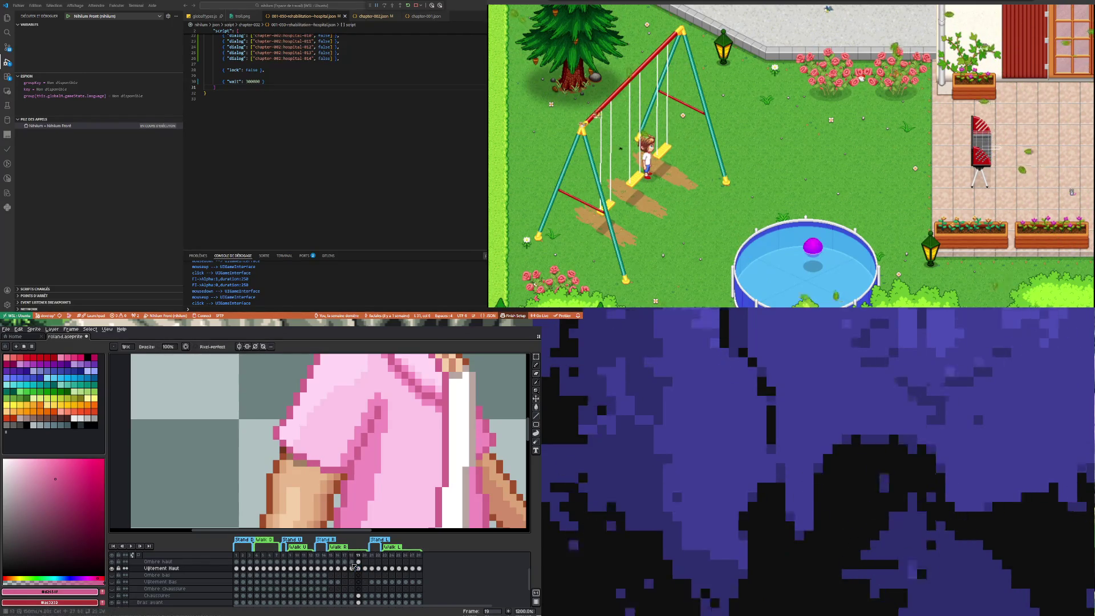
Step: Shade the sleeve's lower edge dark red on the Ombre haut layer
{"action": "left_click", "coordinate": [360, 562]}
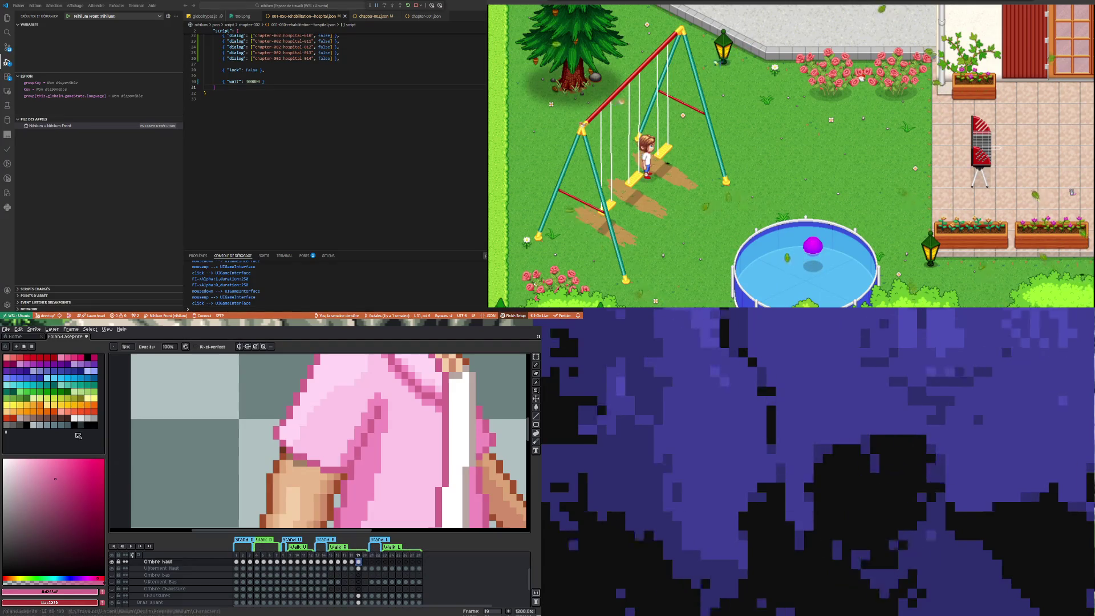
{"action": "left_click", "coordinate": [310, 451], "text": "alt"}
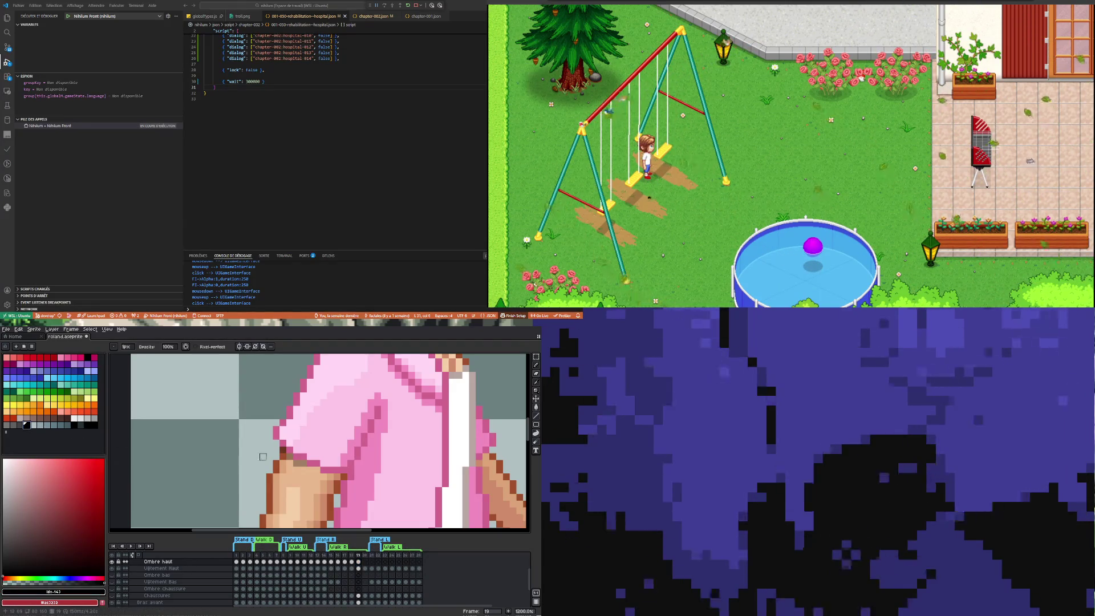
{"action": "left_click_drag", "start_coordinate": [309, 449], "coordinate": [323, 477]}
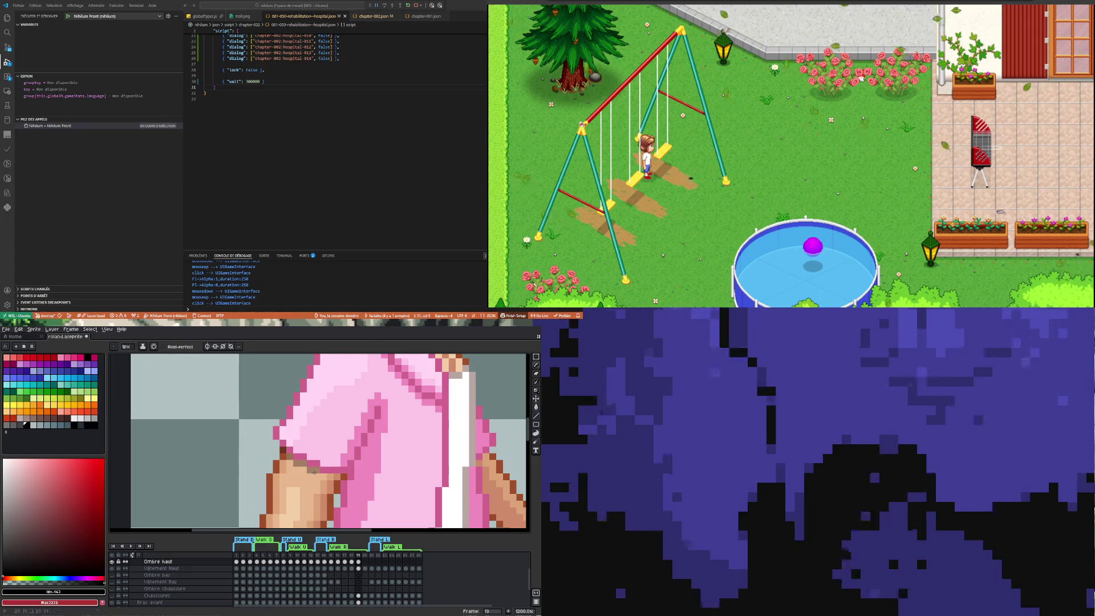
{"action": "scroll", "coordinate": [323, 477], "scroll_direction": "down", "scroll_amount": 5}
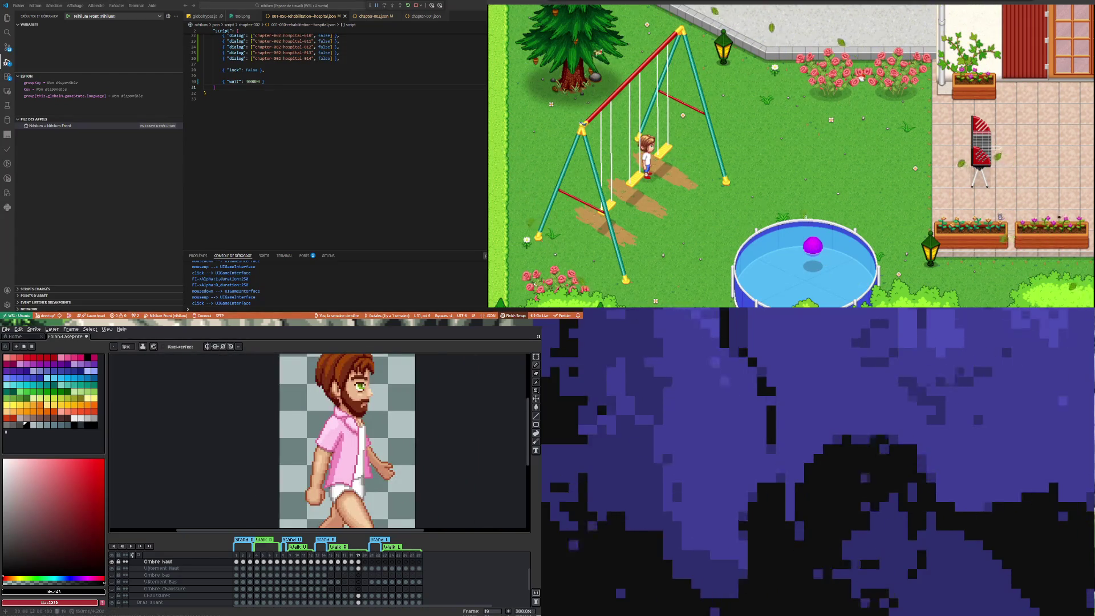
{"action": "scroll", "coordinate": [315, 490], "scroll_direction": "up", "scroll_amount": 2}
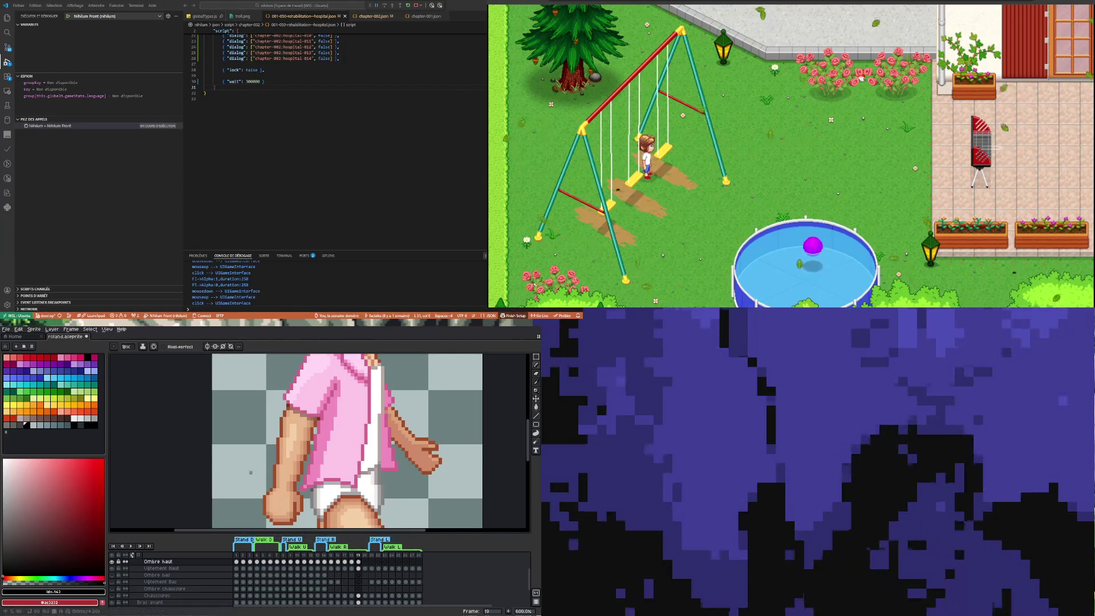
{"action": "scroll", "coordinate": [342, 470], "scroll_direction": "up", "scroll_amount": 1}
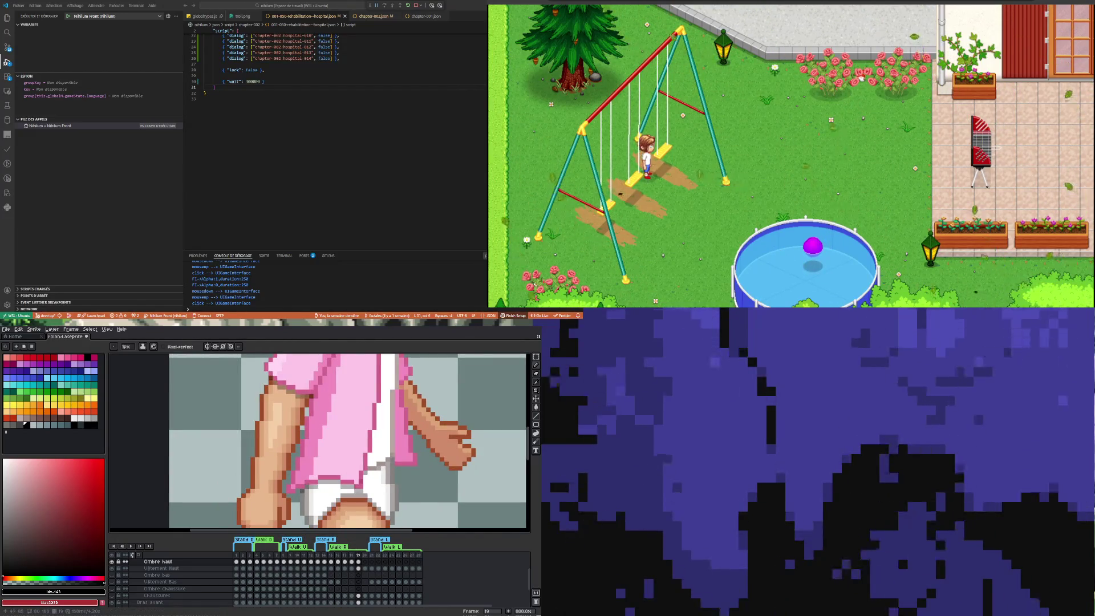
{"action": "scroll", "coordinate": [349, 443], "scroll_direction": "down", "scroll_amount": 5}
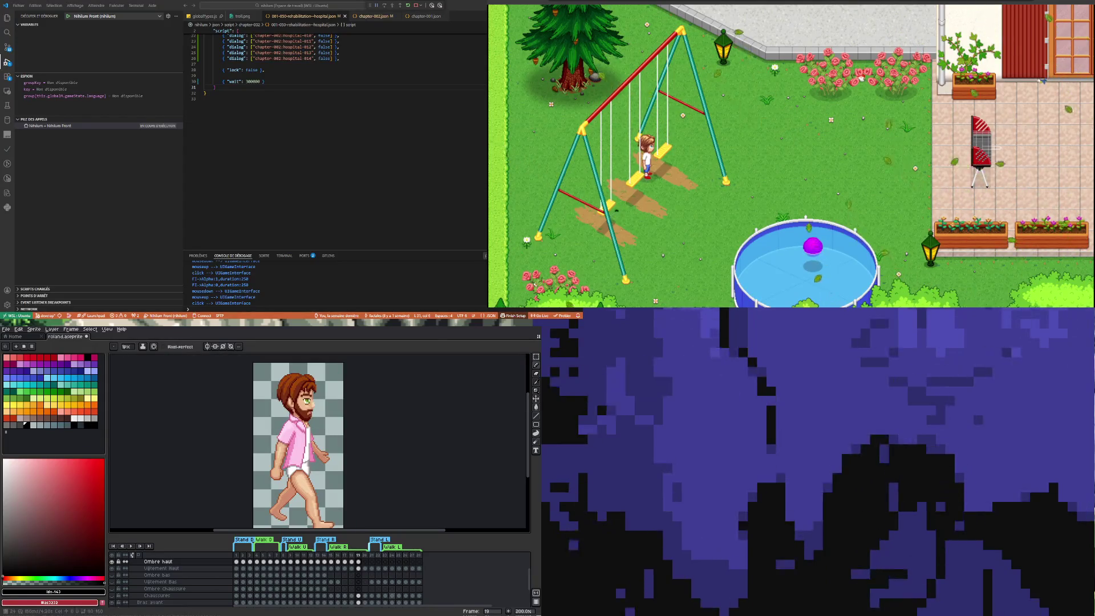
Step: Move to the next walk frame and play the animation
{"action": "key", "text": "Right"}
{"action": "scroll", "coordinate": [312, 439], "scroll_direction": "up", "scroll_amount": 3}
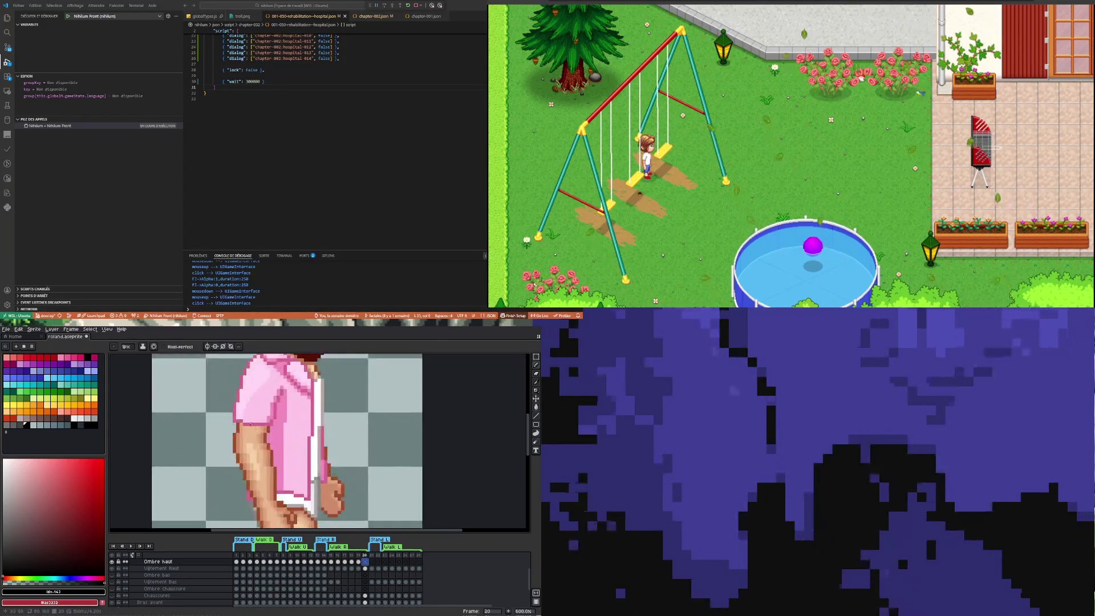
{"action": "scroll", "coordinate": [257, 437], "scroll_direction": "up", "scroll_amount": 3}
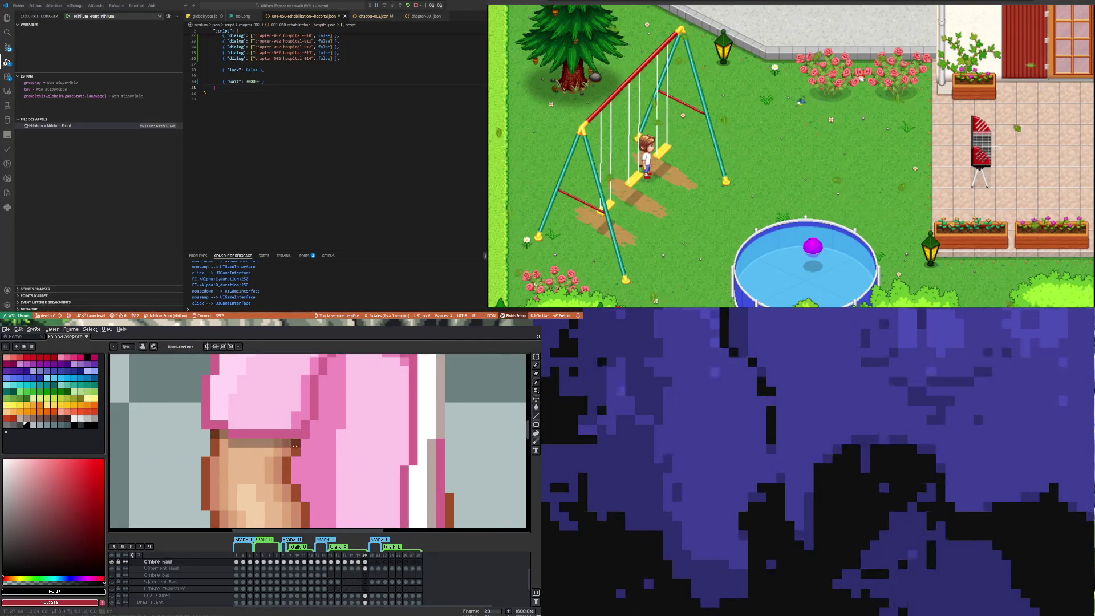
{"action": "scroll", "coordinate": [222, 454], "scroll_direction": "down", "scroll_amount": 3}
{"action": "scroll", "coordinate": [194, 477], "scroll_direction": "up", "scroll_amount": 3}
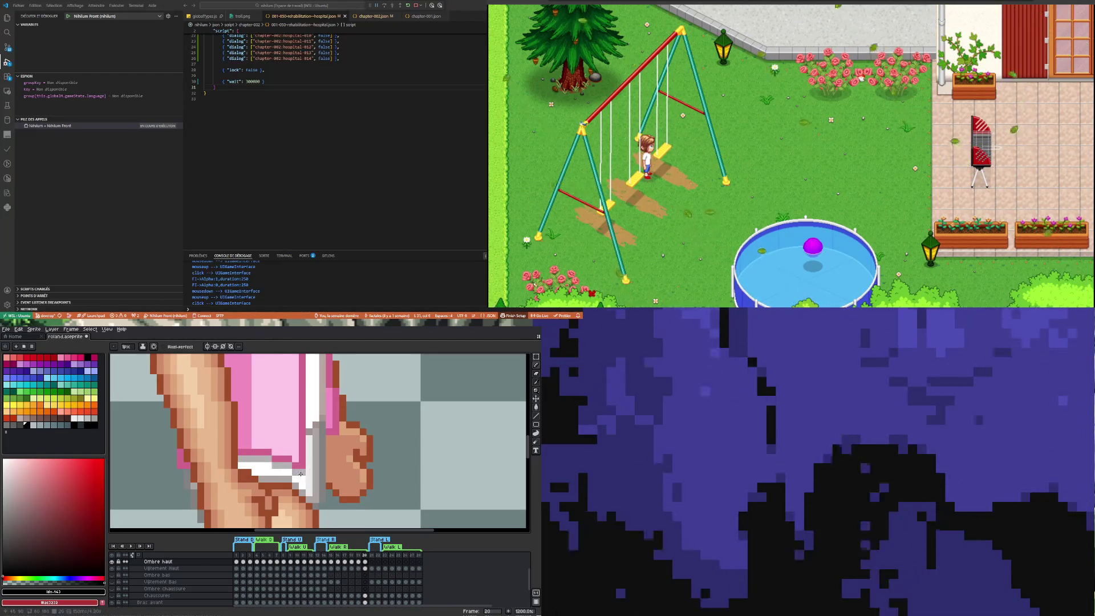
{"action": "scroll", "coordinate": [280, 460], "scroll_direction": "down", "scroll_amount": 3}
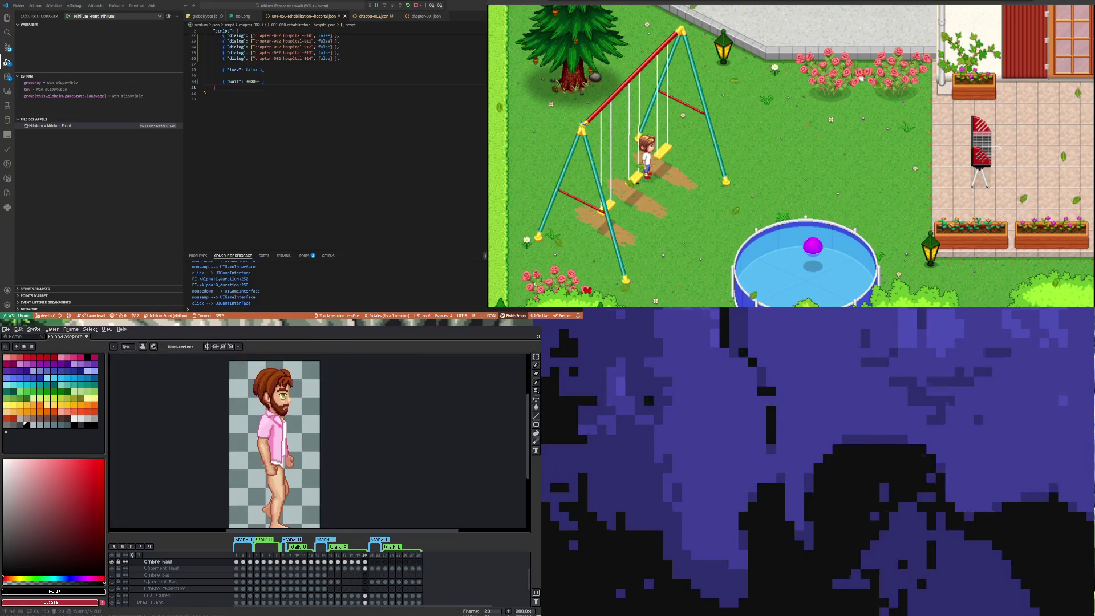
{"action": "left_click", "coordinate": [131, 546]}
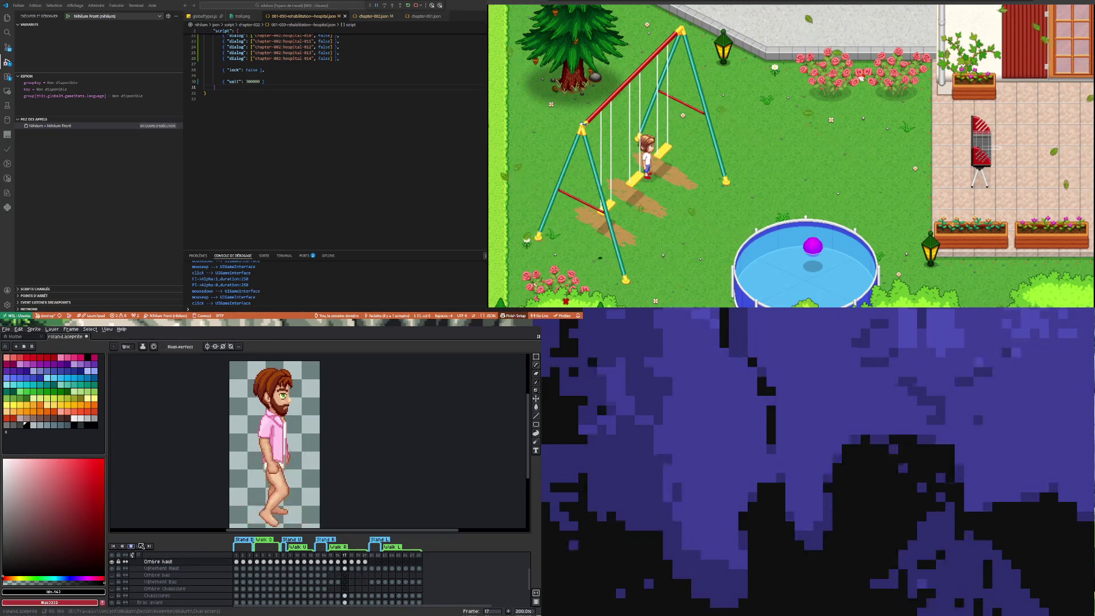
Step: Inspect the Ombre haut cels on frames 16, 18, 19 and stop on frame 20
{"action": "left_click", "coordinate": [341, 561]}
{"action": "left_click", "coordinate": [347, 562]}
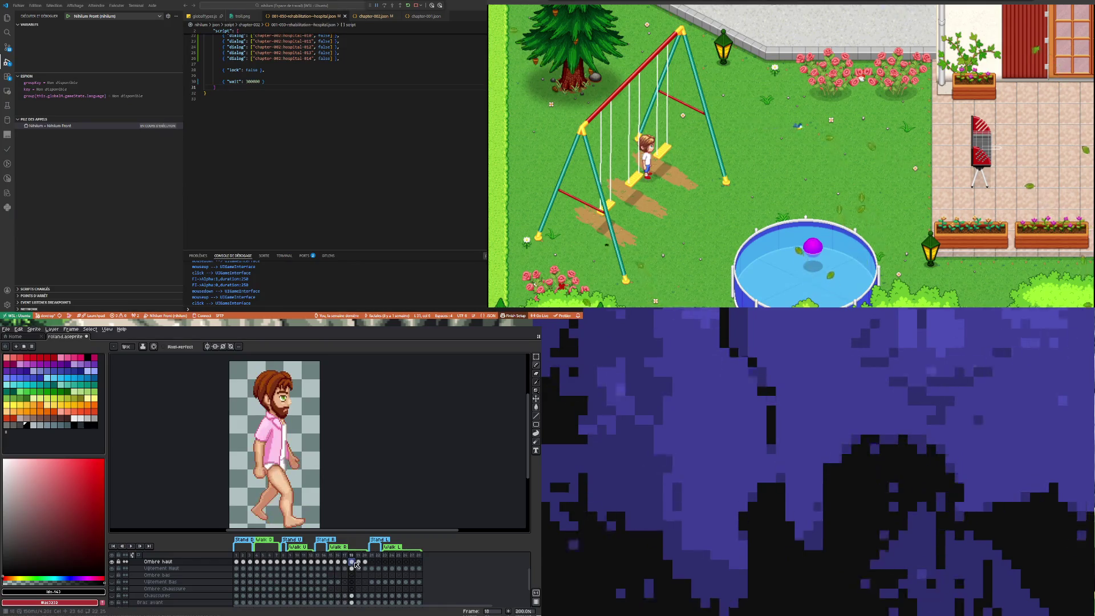
{"action": "left_click", "coordinate": [360, 562]}
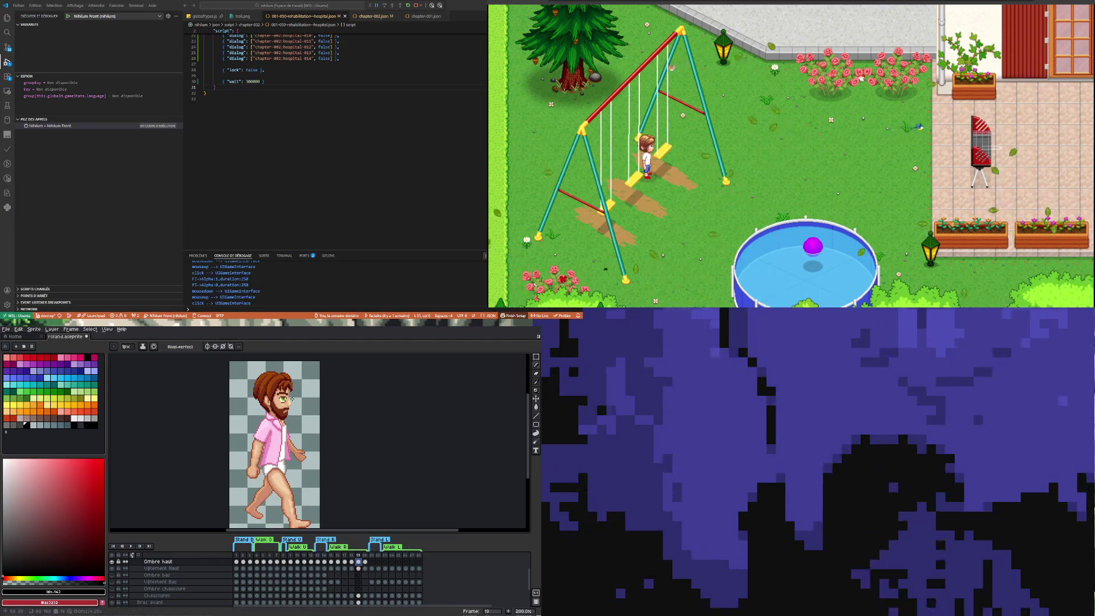
{"action": "scroll", "coordinate": [256, 450], "scroll_direction": "up", "scroll_amount": 3}
{"action": "scroll", "coordinate": [255, 450], "scroll_direction": "up", "scroll_amount": 2}
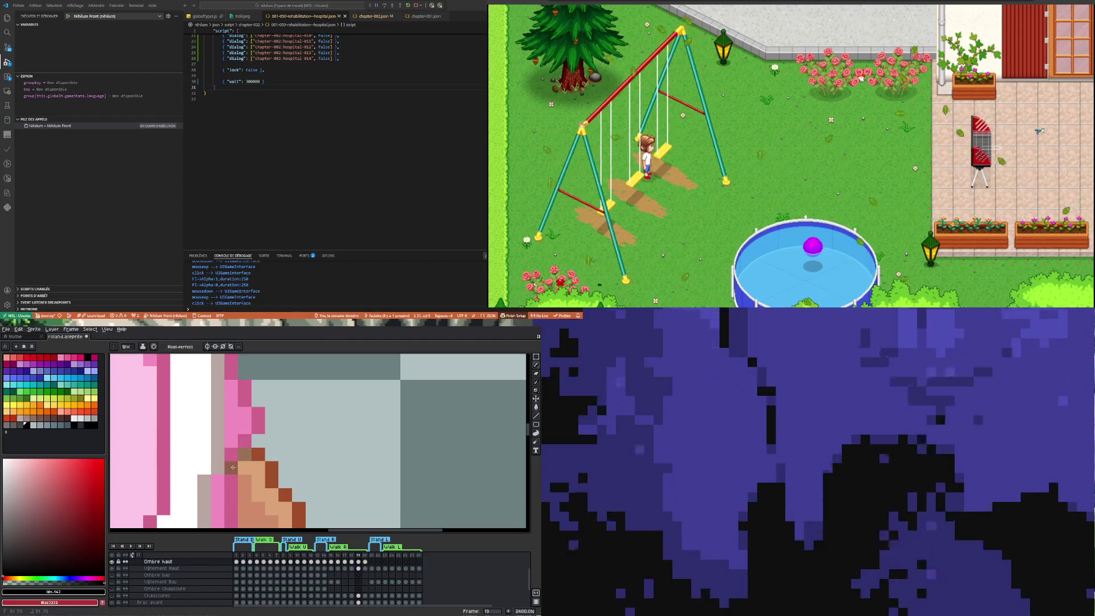
{"action": "scroll", "coordinate": [255, 450], "scroll_direction": "down", "scroll_amount": 3}
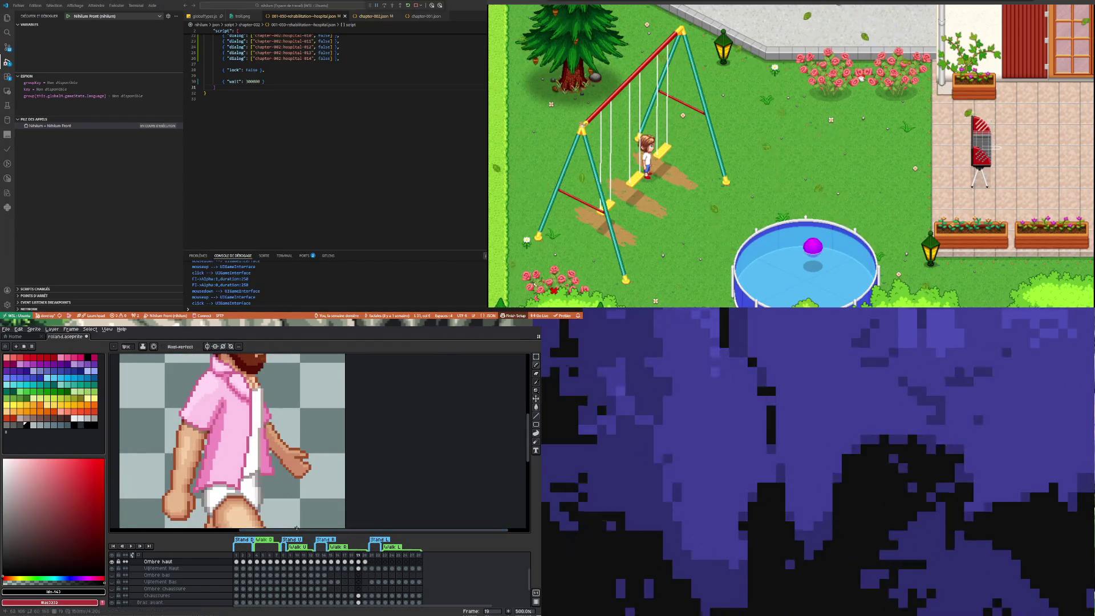
{"action": "left_click", "coordinate": [366, 565]}
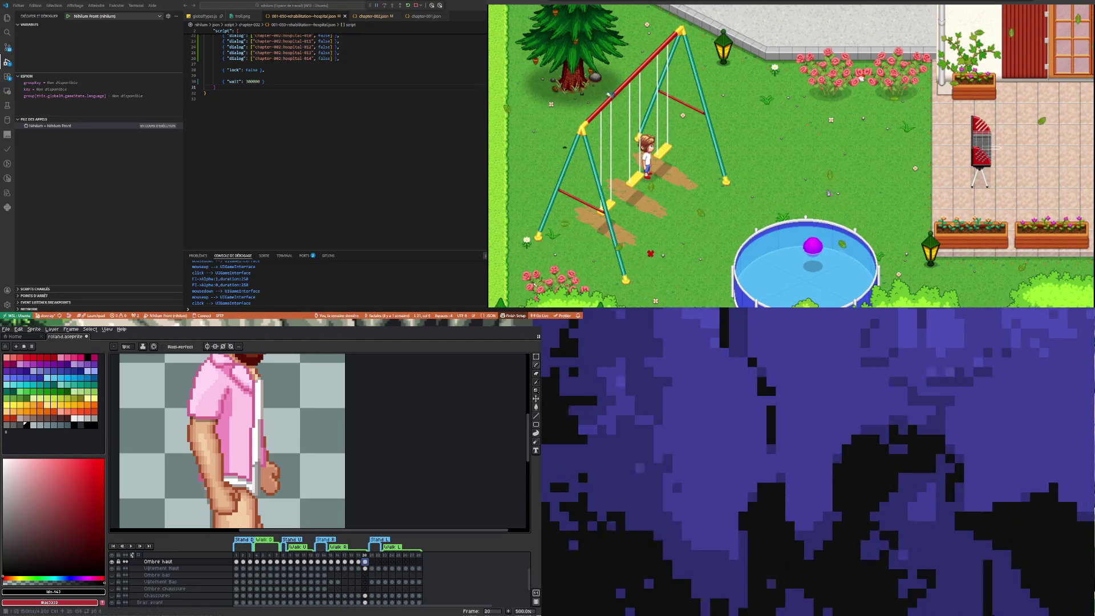
{"action": "key", "text": "minus"}
{"action": "key", "text": "minus"}
{"action": "key", "text": "minus"}
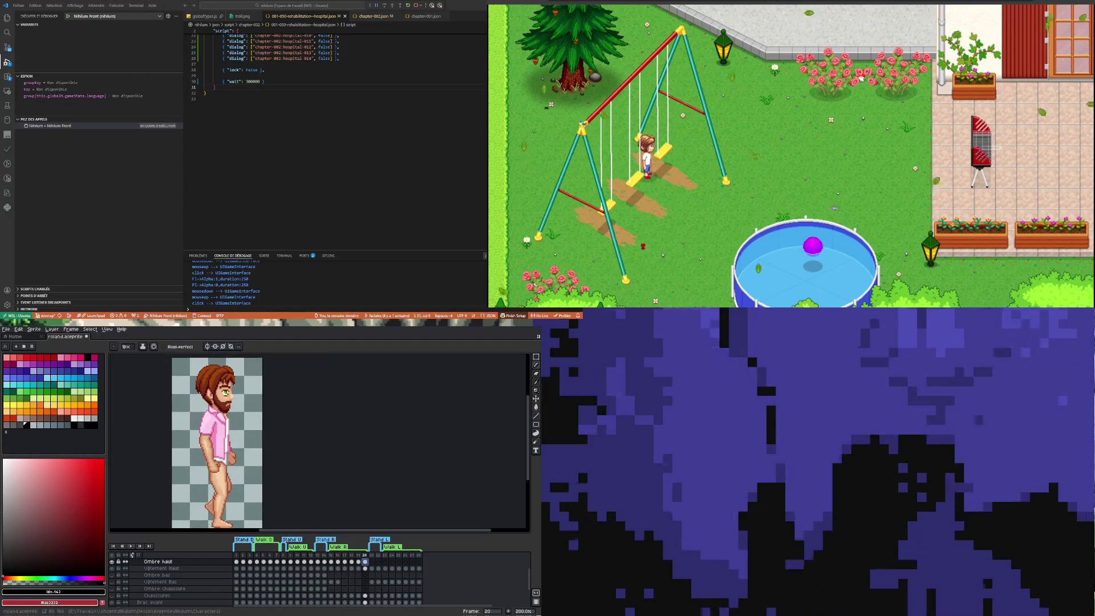
Step: Play the animation at half zoom, then open the Vêtement Bas cel on frame 13 with the blue shorts
{"action": "left_click", "coordinate": [130, 545]}
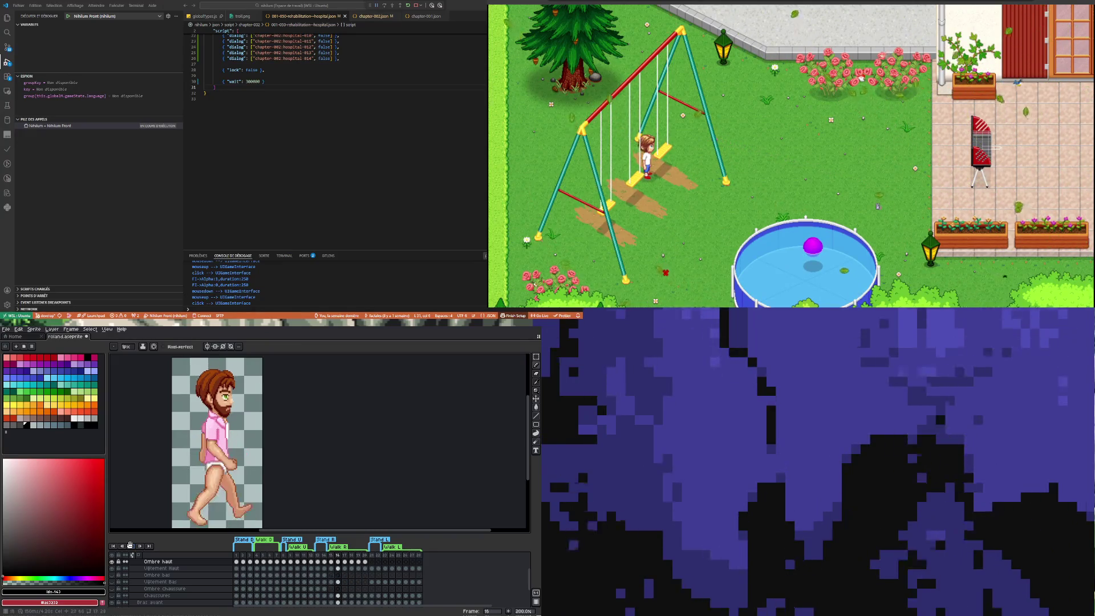
{"action": "key", "text": "minus"}
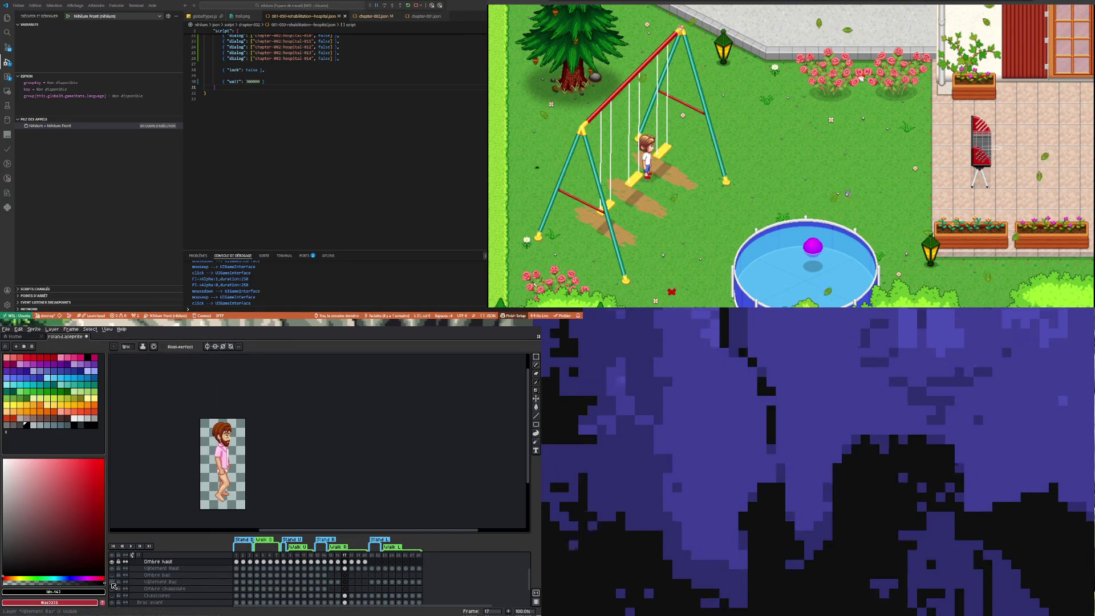
{"action": "left_click", "coordinate": [320, 583]}
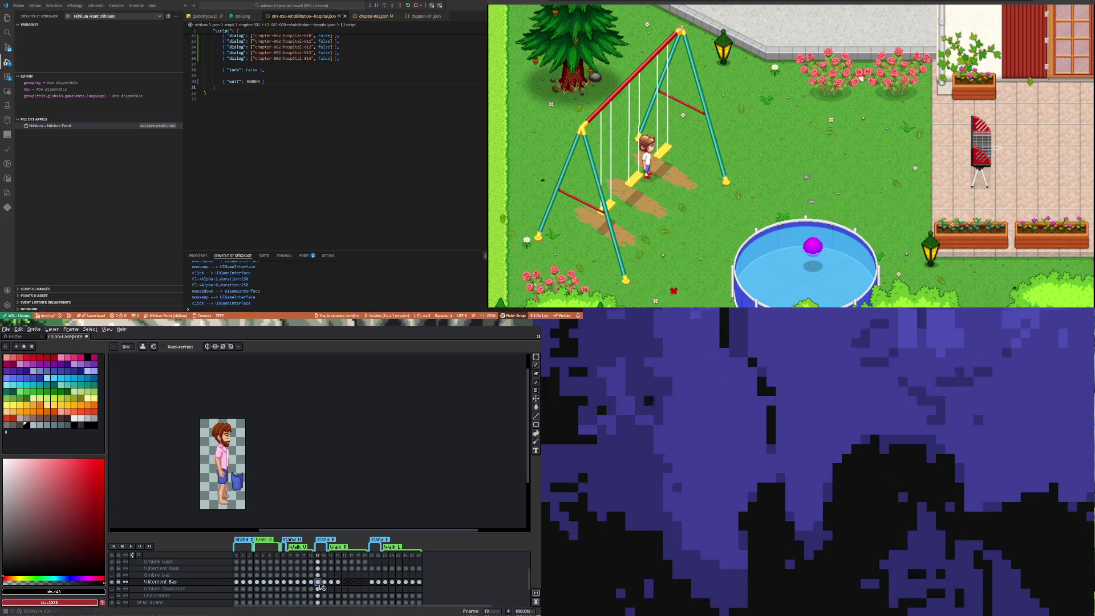
{"action": "scroll", "coordinate": [255, 481], "scroll_direction": "up", "scroll_amount": 2}
{"action": "scroll", "coordinate": [227, 488], "scroll_direction": "up", "scroll_amount": 1}
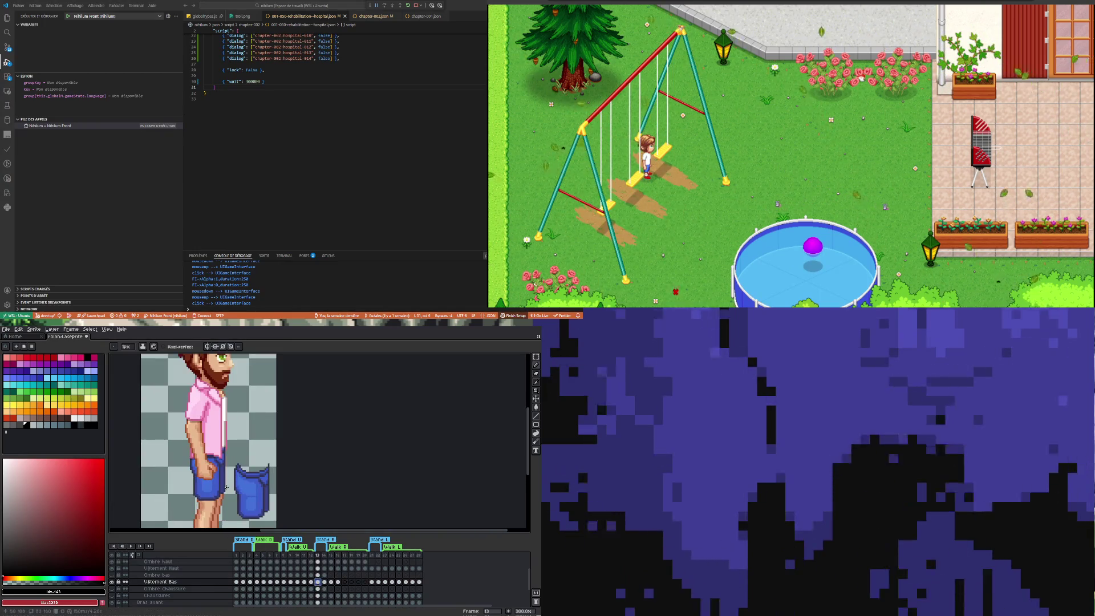
Step: Flip between frames 13, 14 and 15 to compare the shorts and leg poses
{"action": "left_click", "coordinate": [325, 583]}
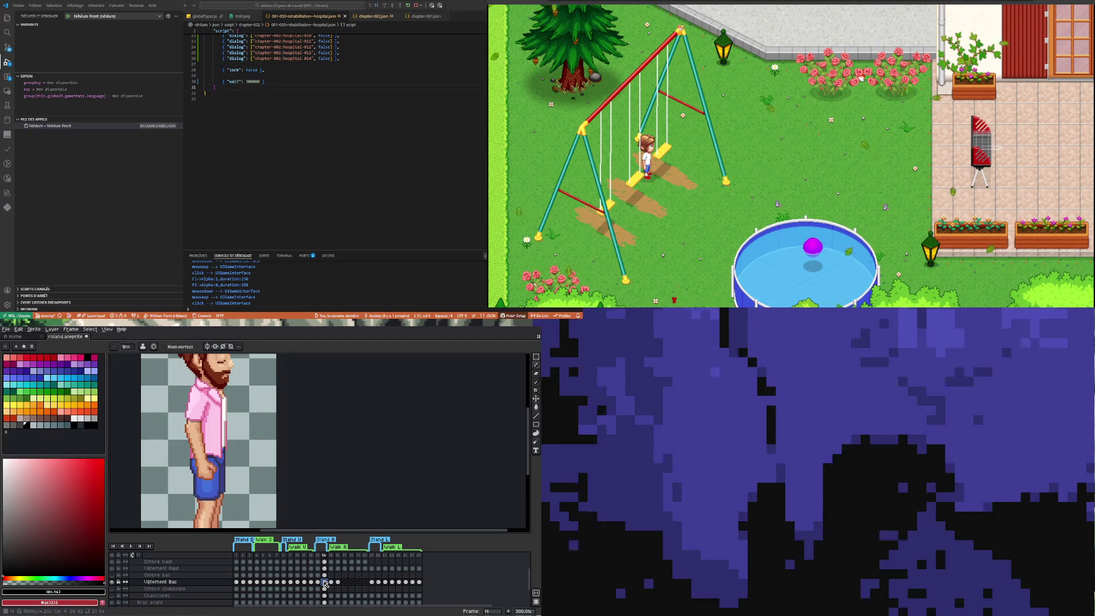
{"action": "left_click", "coordinate": [319, 583]}
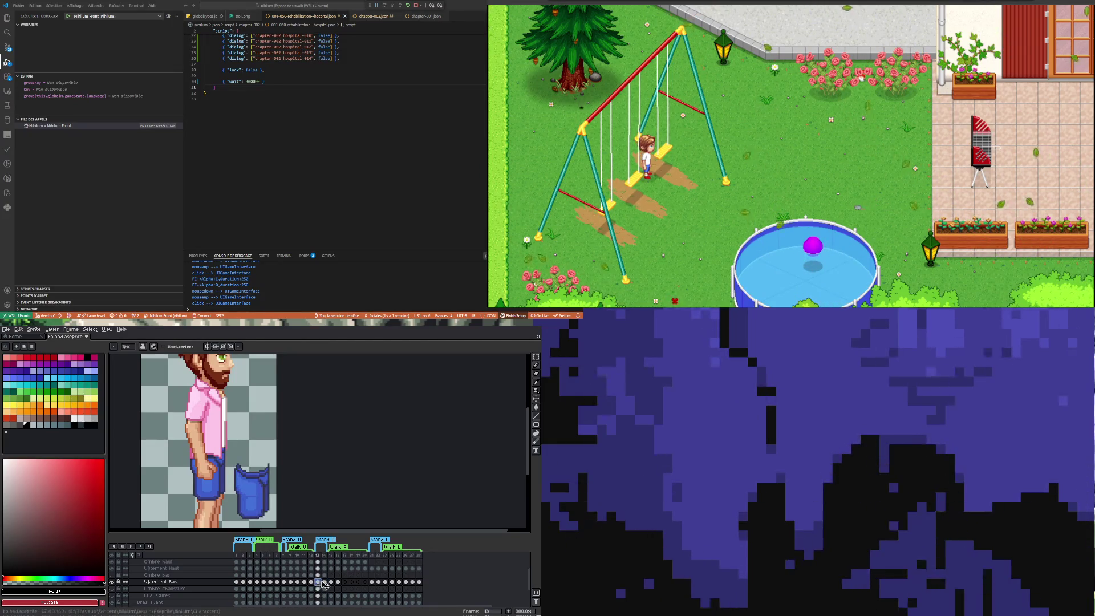
{"action": "left_click", "coordinate": [324, 583]}
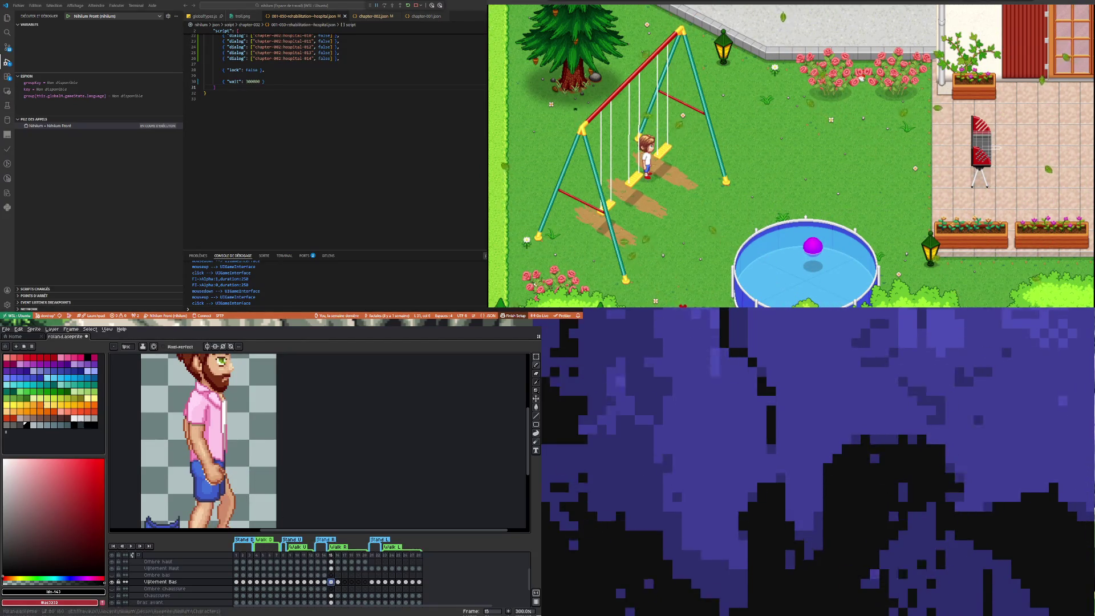
{"action": "left_click", "coordinate": [319, 583]}
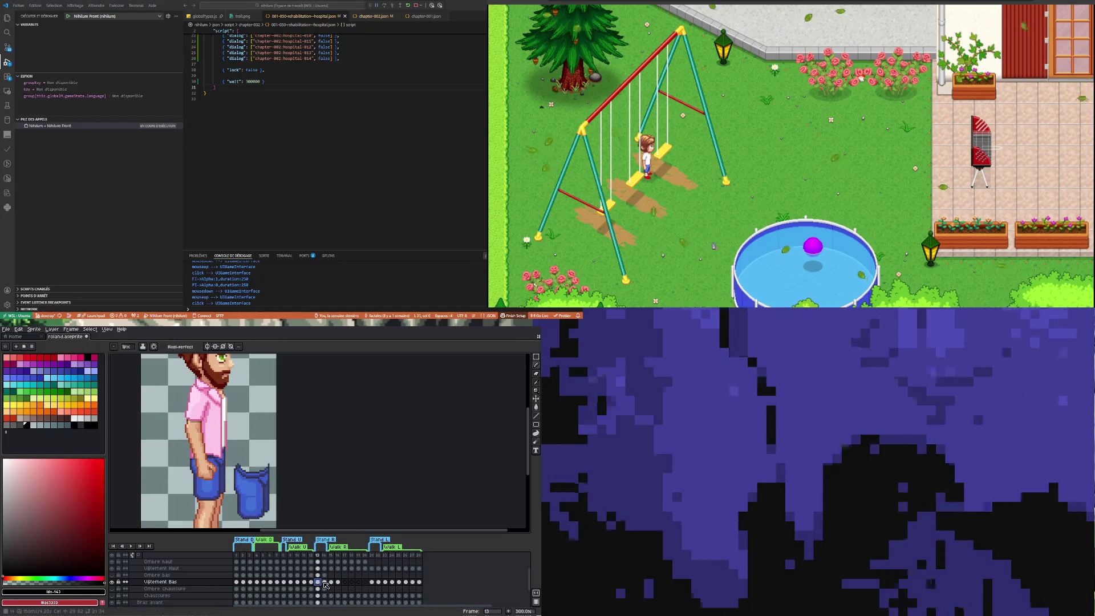
{"action": "left_click", "coordinate": [324, 582]}
{"action": "scroll", "coordinate": [258, 450], "scroll_direction": "down", "scroll_amount": 2}
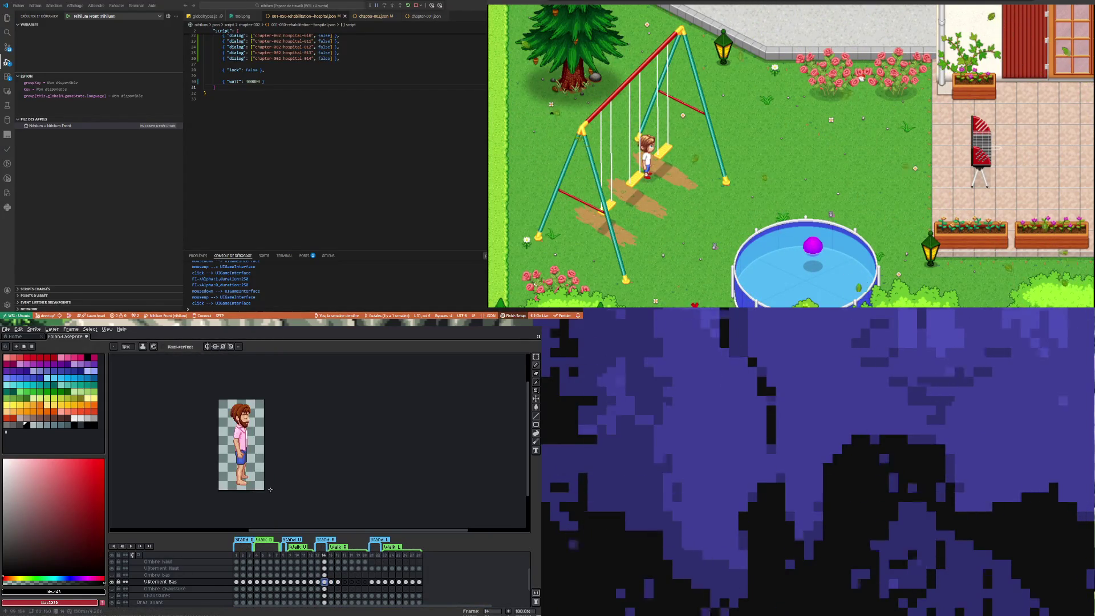
{"action": "scroll", "coordinate": [257, 462], "scroll_direction": "up", "scroll_amount": 2}
{"action": "left_click", "coordinate": [318, 582]}
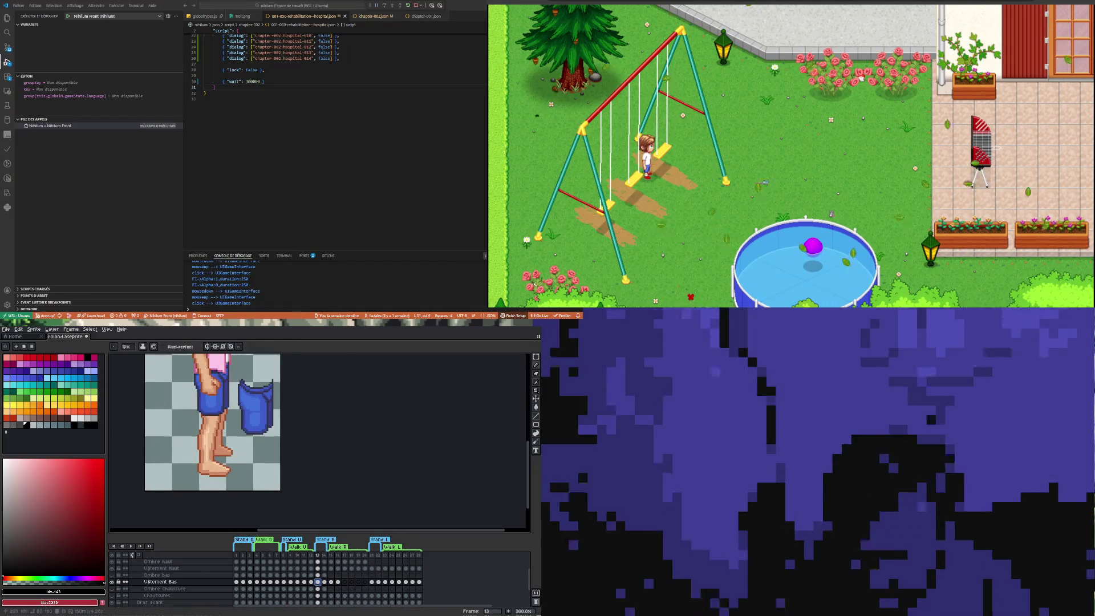
Step: Marquee-select the spare blue shorts beside the sprite on frame 13 and delete them
{"action": "key", "text": "m"}
{"action": "left_click_drag", "start_coordinate": [234, 374], "coordinate": [286, 451]}
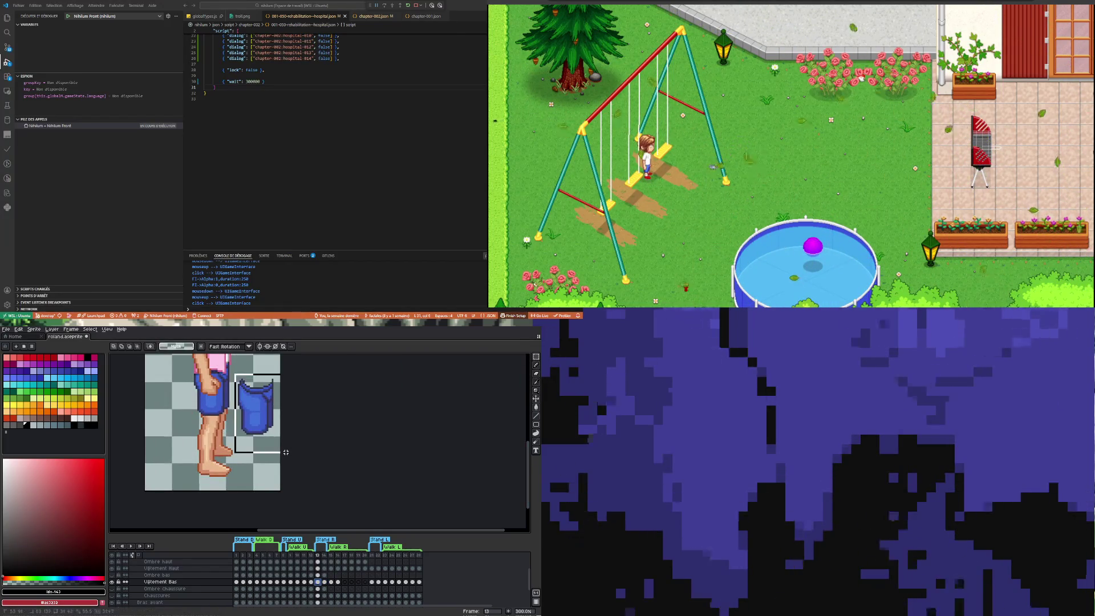
{"action": "key", "text": "Delete"}
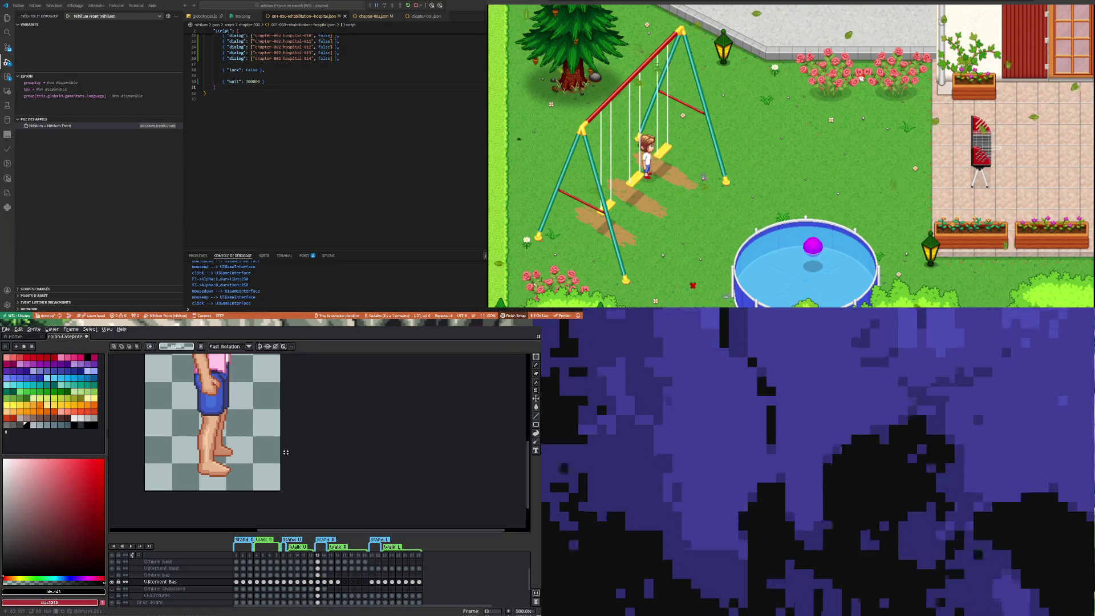
{"action": "scroll", "coordinate": [211, 426], "scroll_direction": "down", "scroll_amount": 3}
{"action": "scroll", "coordinate": [211, 425], "scroll_direction": "up", "scroll_amount": 2}
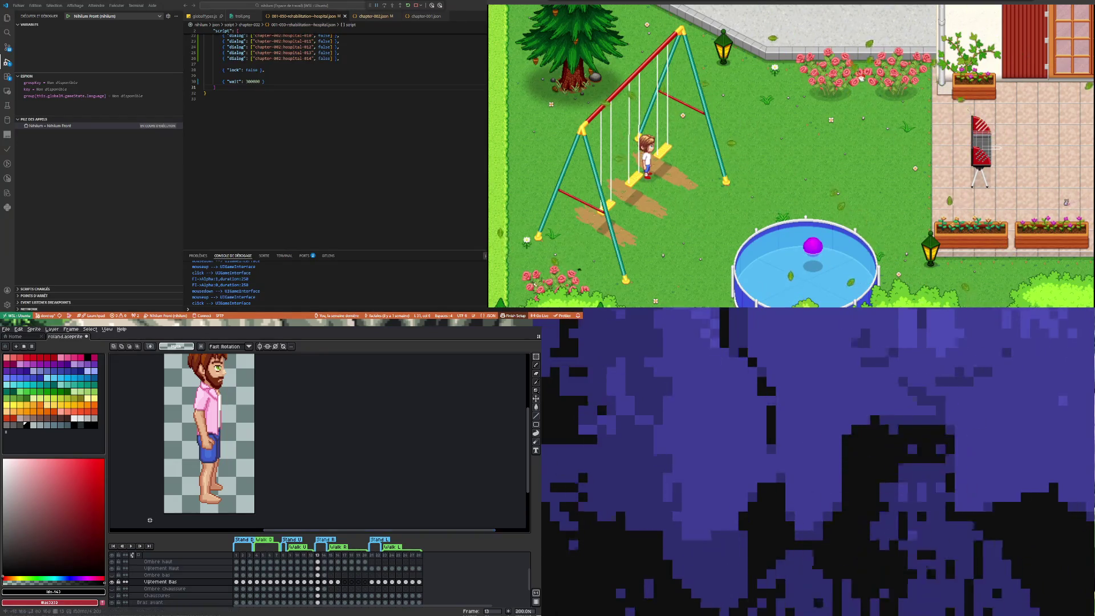
{"action": "scroll", "coordinate": [215, 484], "scroll_direction": "up", "scroll_amount": 1}
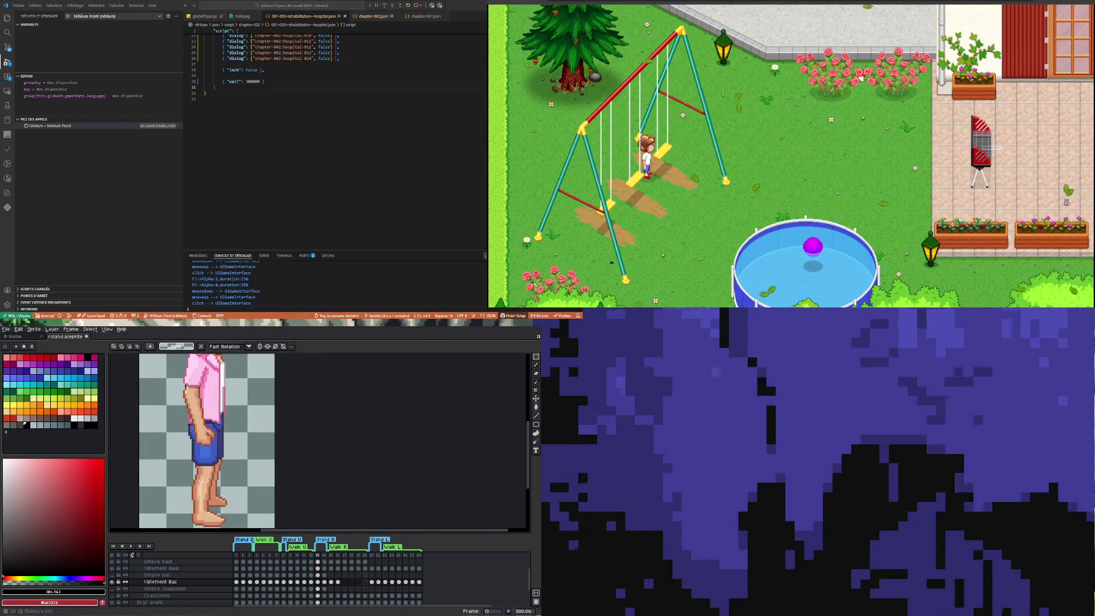
Step: Go to frame 15 of the Vêtement Bas layer and hide the pink shirt layer
{"action": "left_click", "coordinate": [331, 583]}
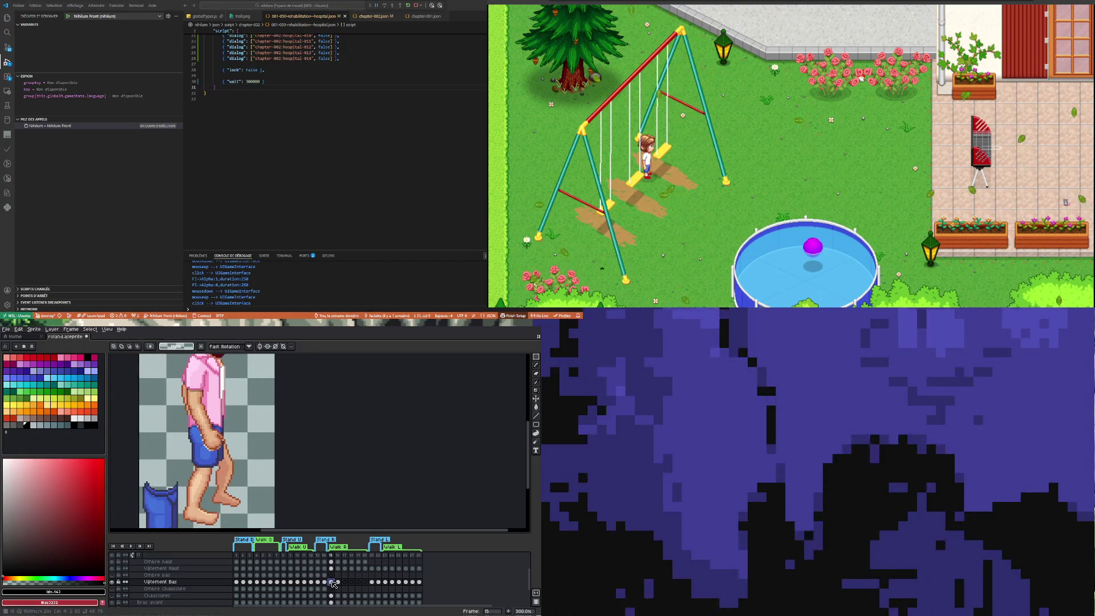
{"action": "scroll", "coordinate": [214, 437], "scroll_direction": "down", "scroll_amount": 2}
{"action": "scroll", "coordinate": [214, 436], "scroll_direction": "up", "scroll_amount": 2}
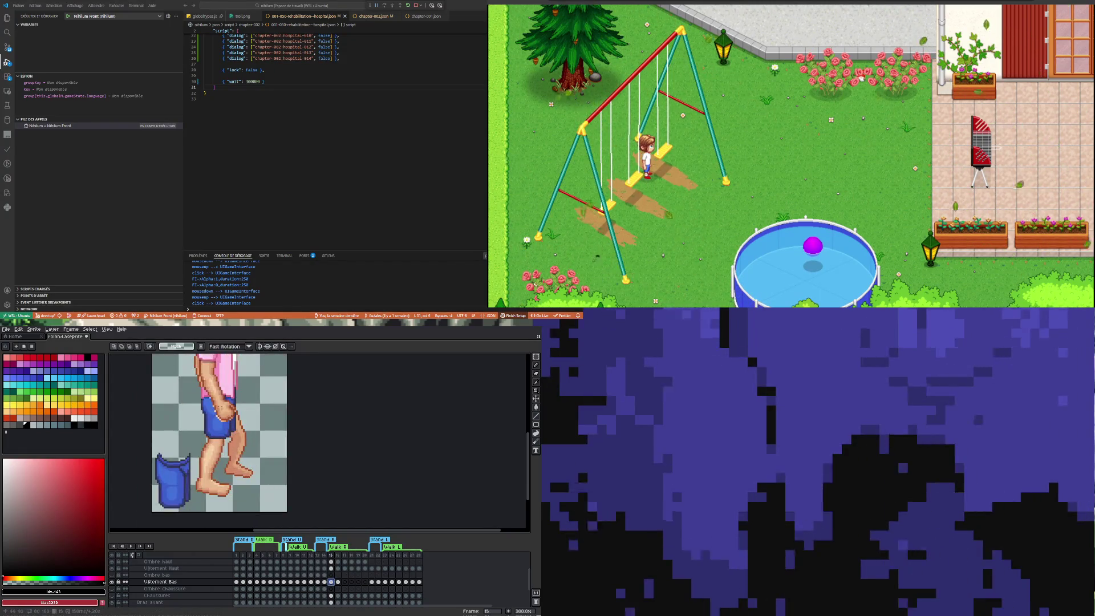
{"action": "scroll", "coordinate": [236, 432], "scroll_direction": "up", "scroll_amount": 1}
{"action": "scroll", "coordinate": [237, 432], "scroll_direction": "down", "scroll_amount": 1}
{"action": "scroll", "coordinate": [237, 432], "scroll_direction": "up", "scroll_amount": 1}
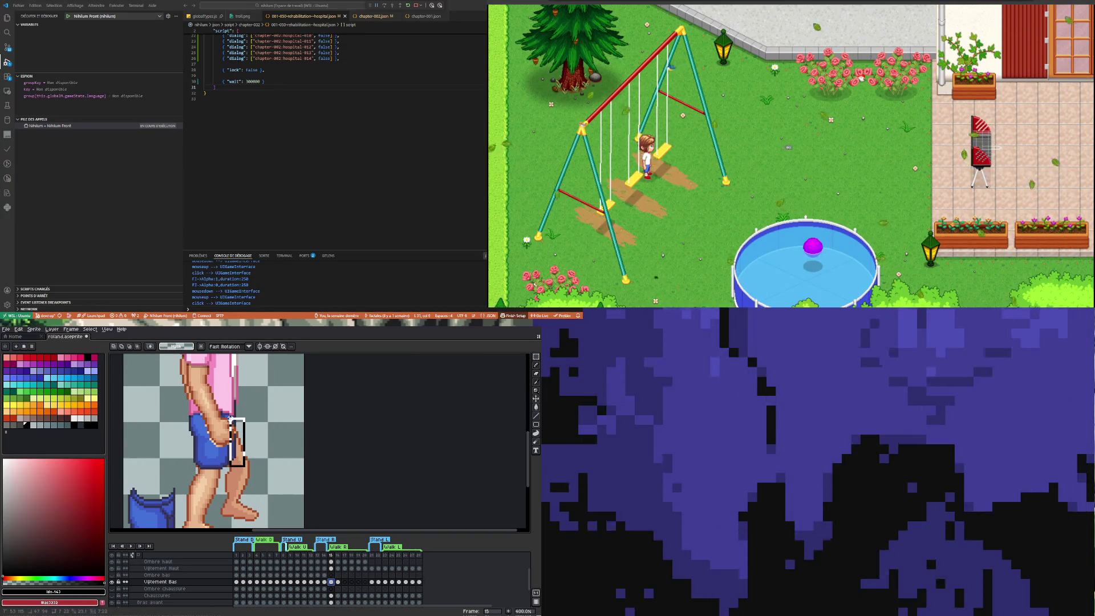
{"action": "left_click_drag", "start_coordinate": [238, 466], "coordinate": [257, 489]}
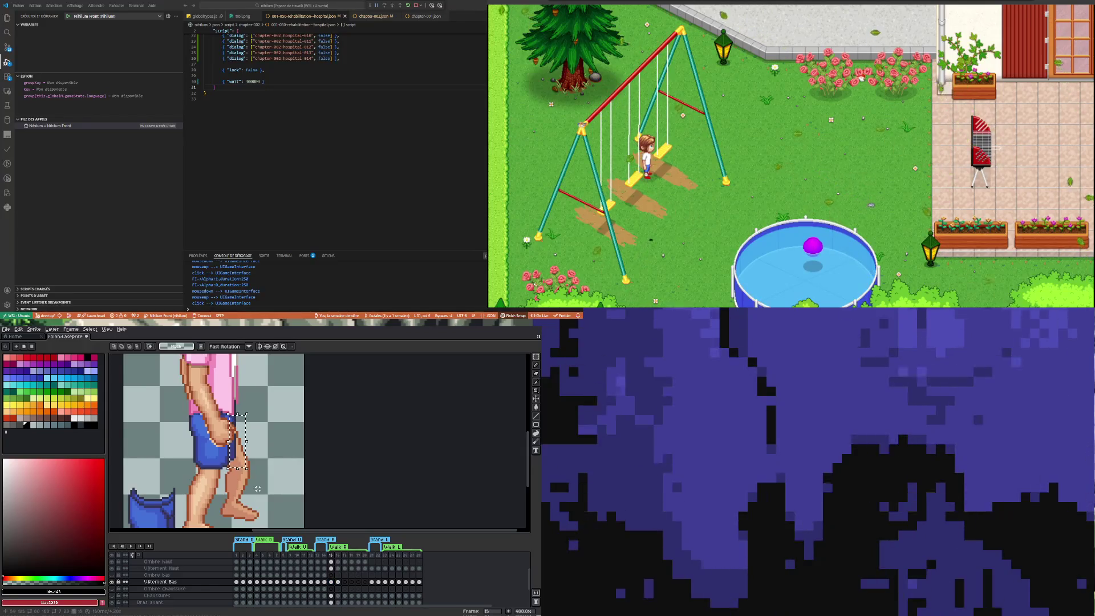
{"action": "key", "text": "ctrl+d"}
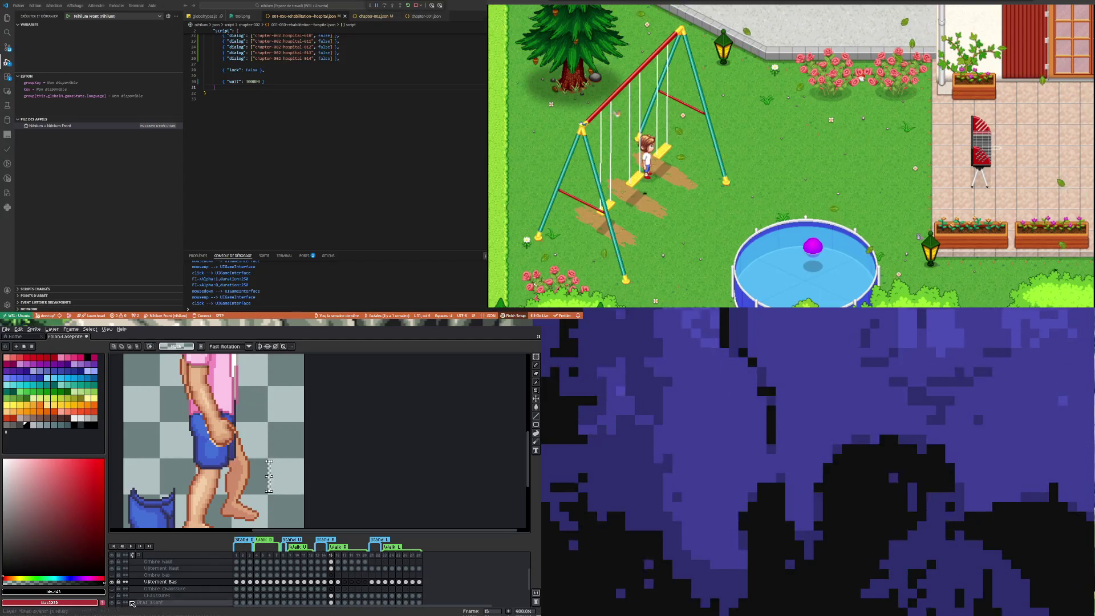
{"action": "left_click", "coordinate": [114, 570]}
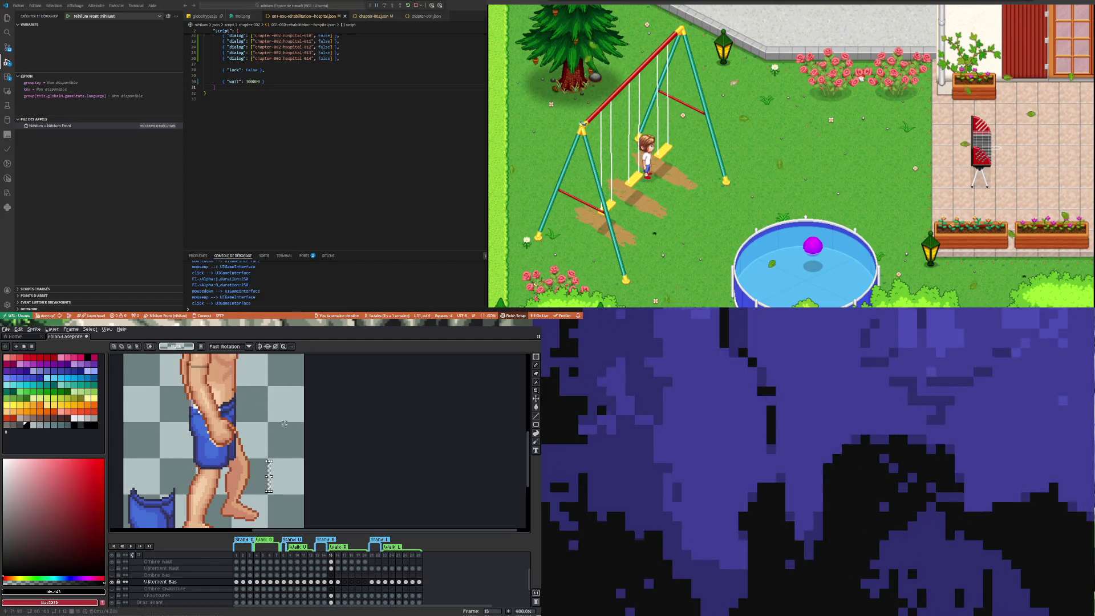
Step: Marquee-select the piece of the blue shorts beside the thigh to be rotated
{"action": "left_click_drag", "start_coordinate": [252, 460], "coordinate": [232, 383]}
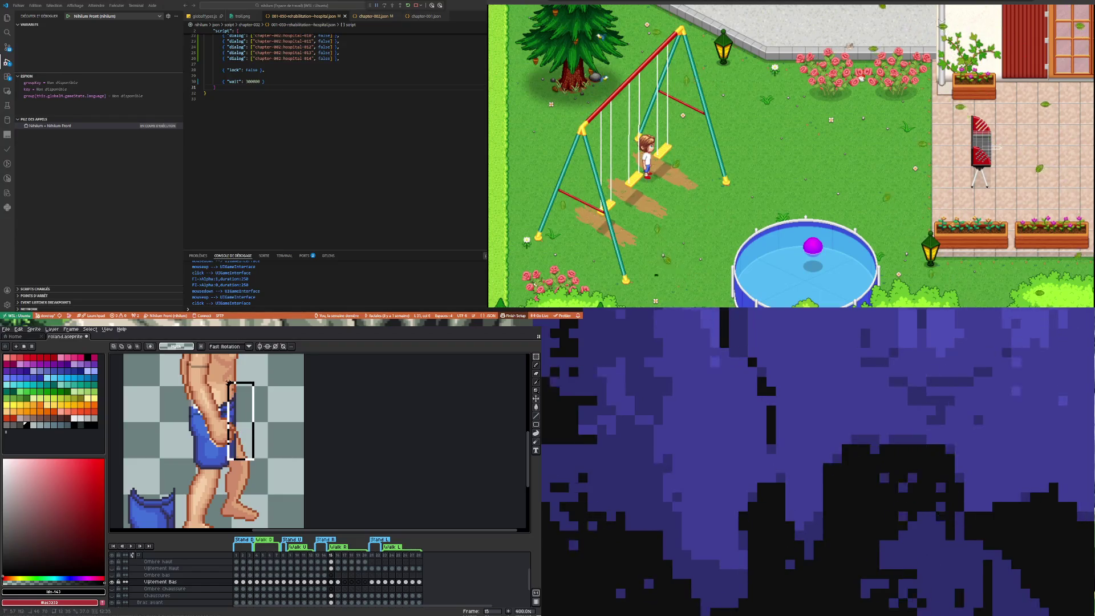
{"action": "left_click_drag", "start_coordinate": [253, 459], "coordinate": [256, 469]}
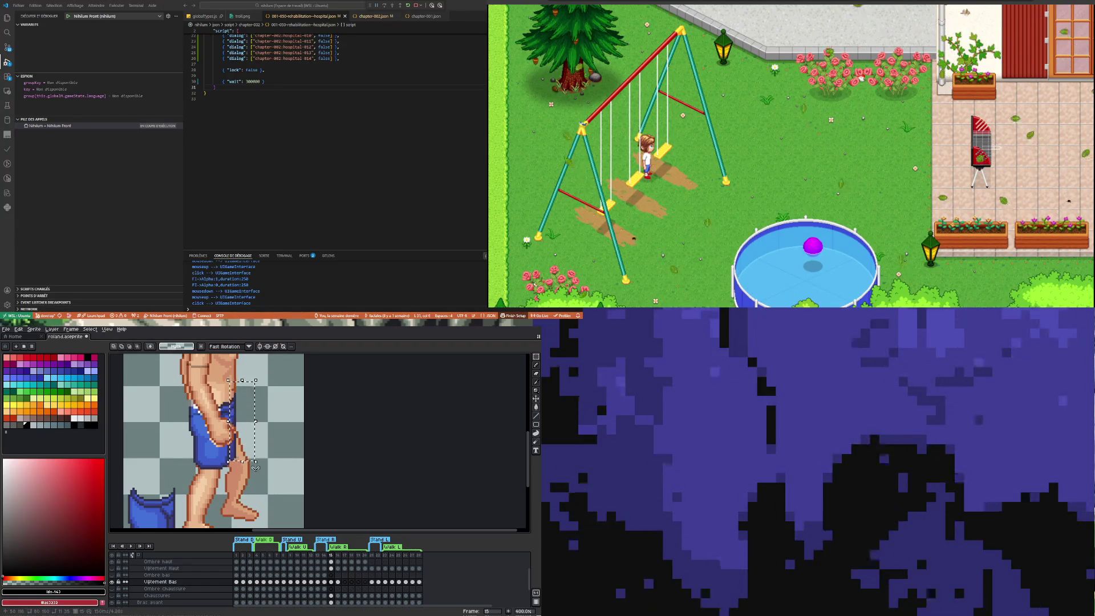
{"action": "left_click", "coordinate": [263, 482]}
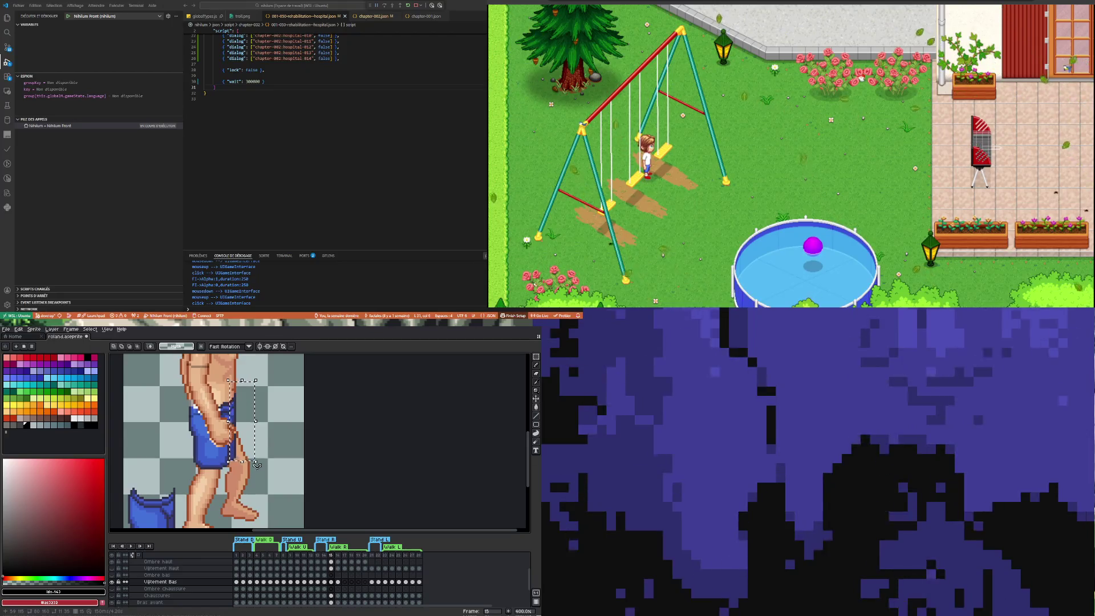
{"action": "left_click_drag", "start_coordinate": [261, 482], "coordinate": [231, 412]}
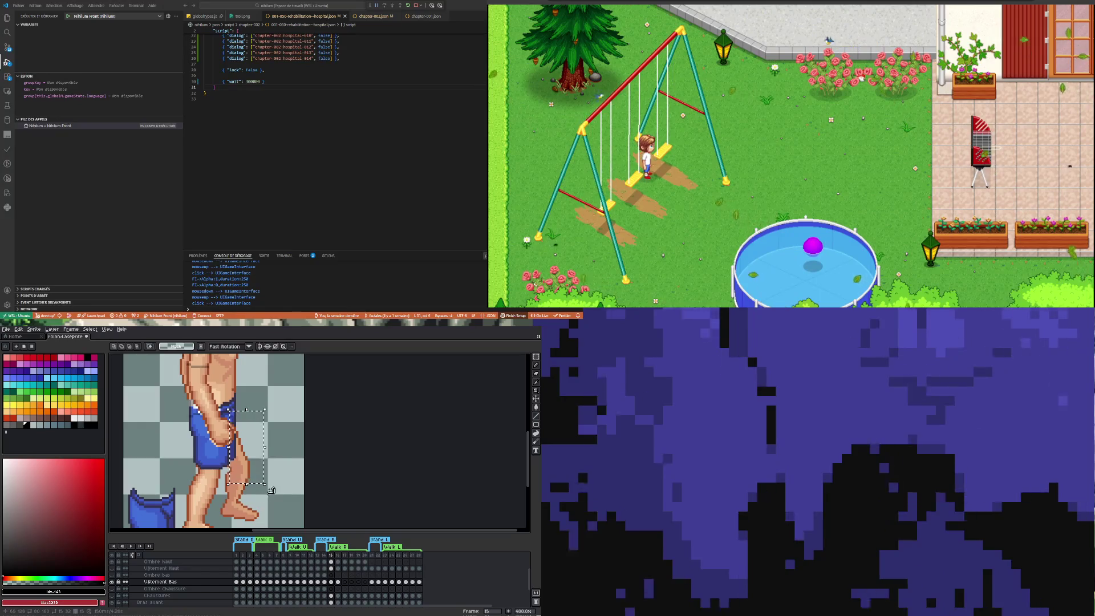
Step: Rotate the selected shorts piece about 23°, nudge it up and right, and apply it
{"action": "left_click_drag", "start_coordinate": [253, 482], "coordinate": [291, 481]}
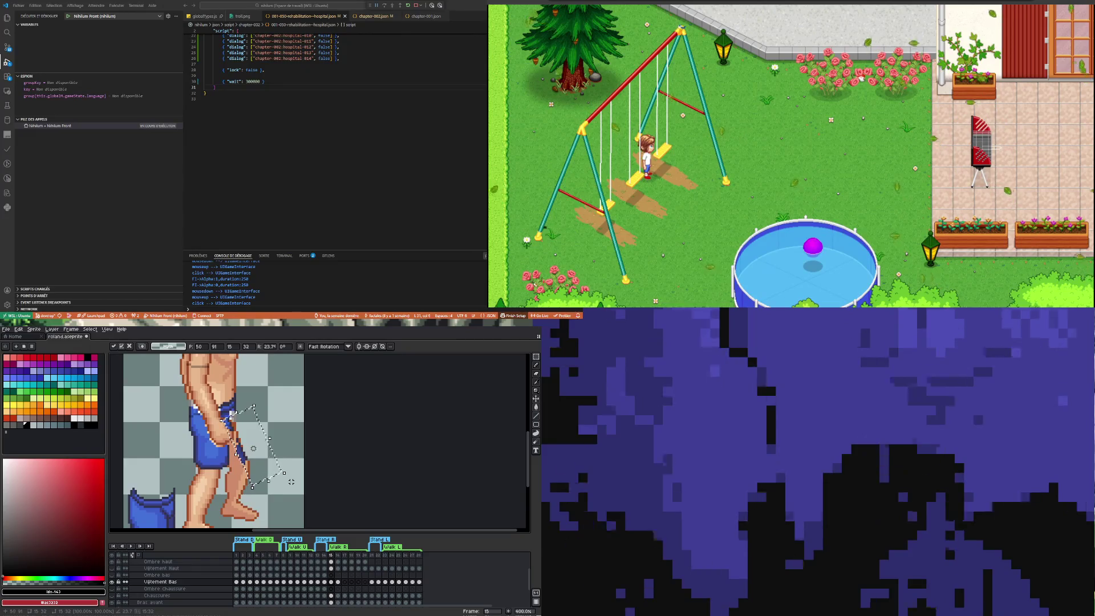
{"action": "key", "text": "Right"}
{"action": "key", "text": "Right"}
{"action": "key", "text": "Right"}
{"action": "key", "text": "Up"}
{"action": "key", "text": "Up"}
{"action": "key", "text": "Up"}
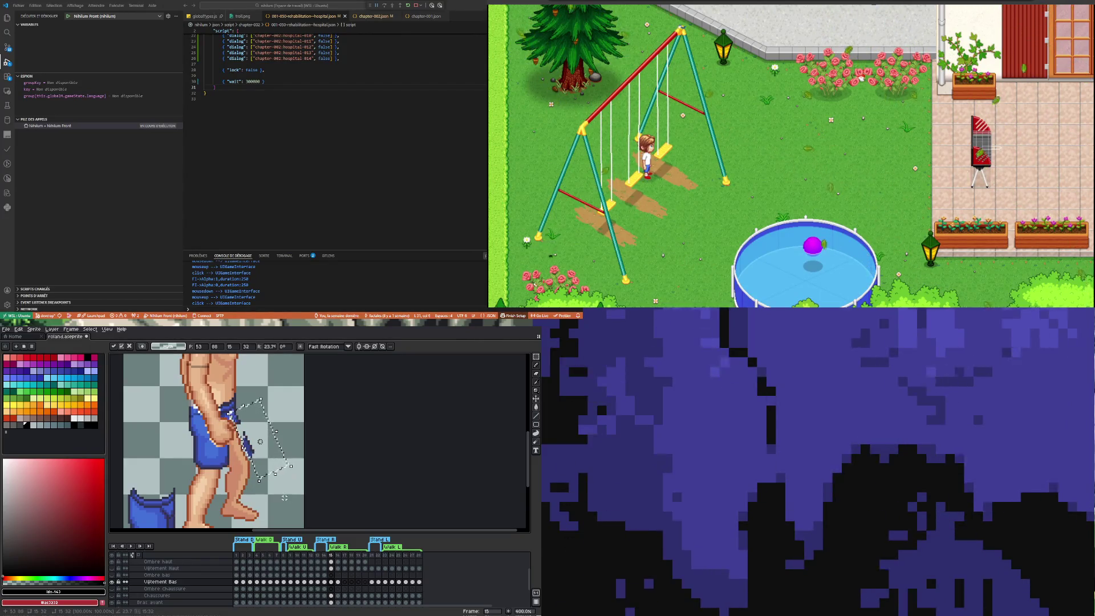
{"action": "left_click_drag", "start_coordinate": [259, 483], "coordinate": [257, 490]}
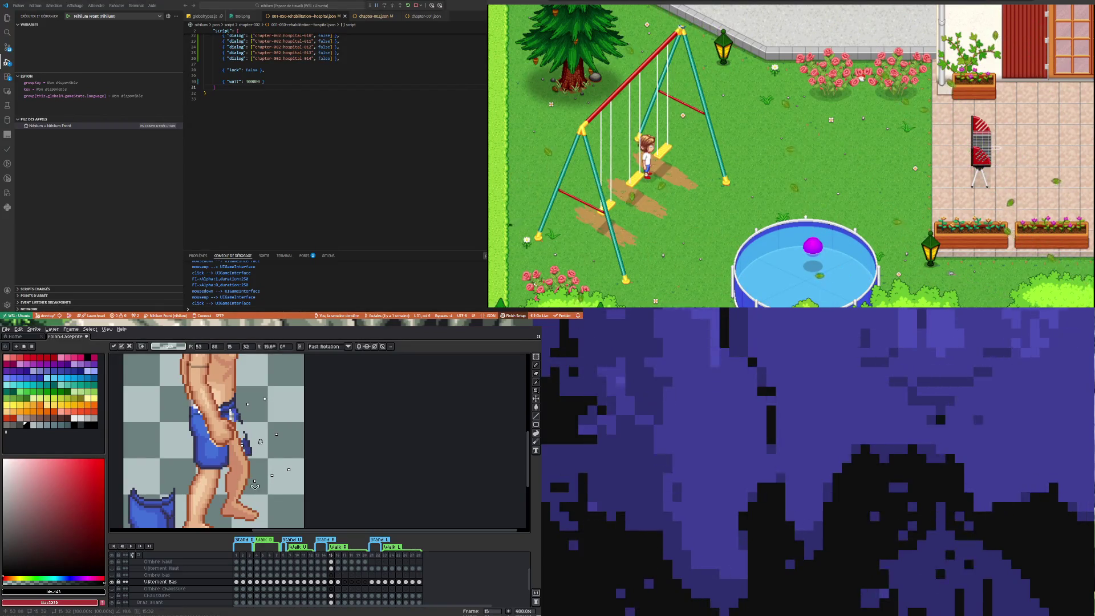
{"action": "left_click_drag", "start_coordinate": [257, 489], "coordinate": [259, 488]}
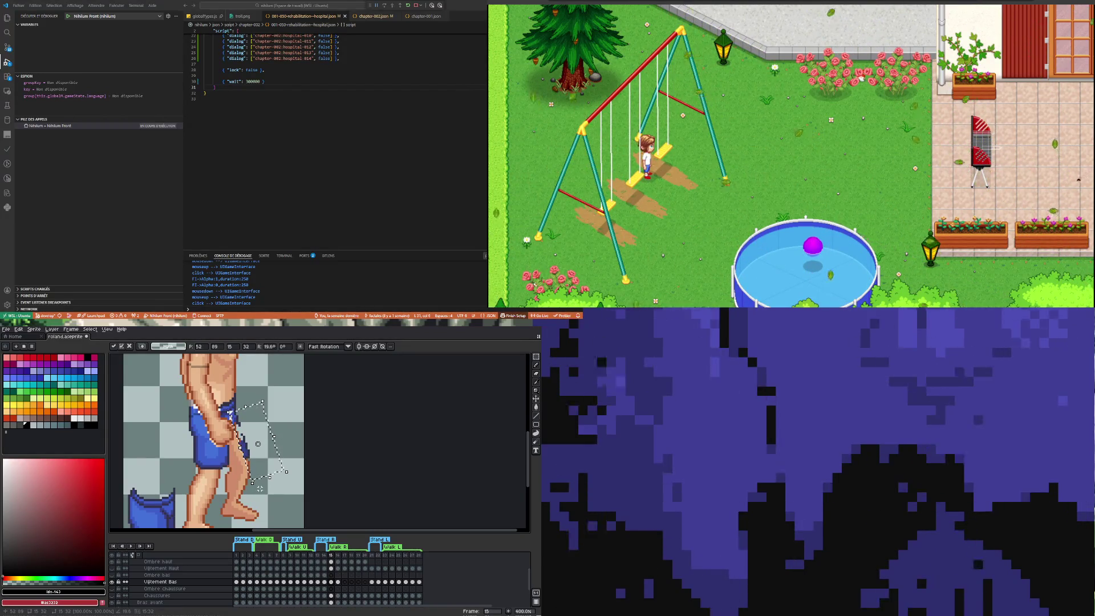
{"action": "key", "text": "ctrl+d"}
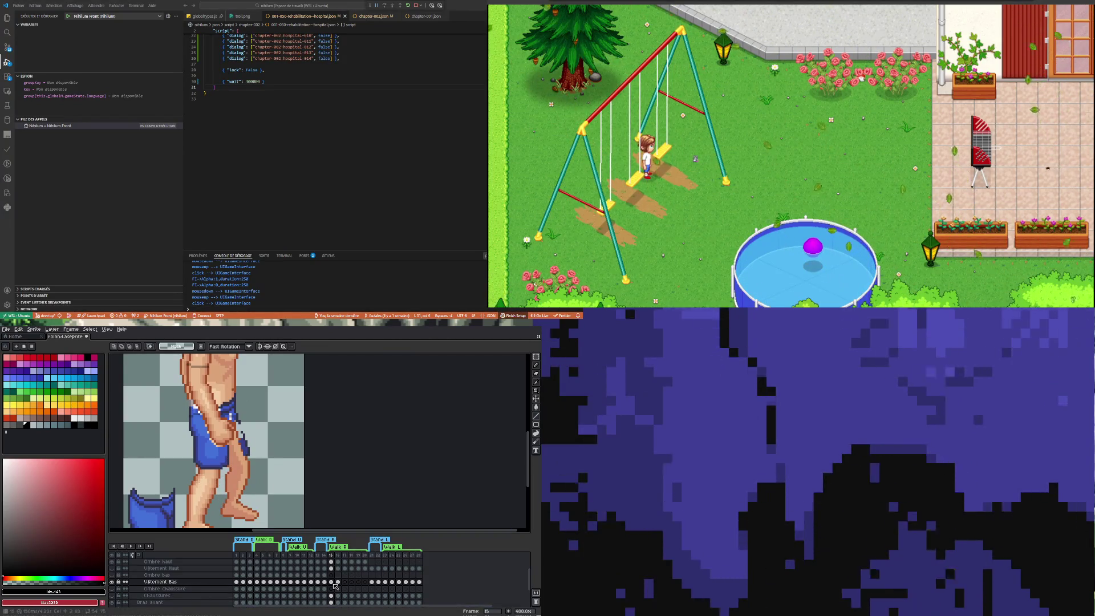
Step: In the Vêtement Bas layer's properties, lower the opacity to about 75%
{"action": "double_click", "coordinate": [160, 582]}
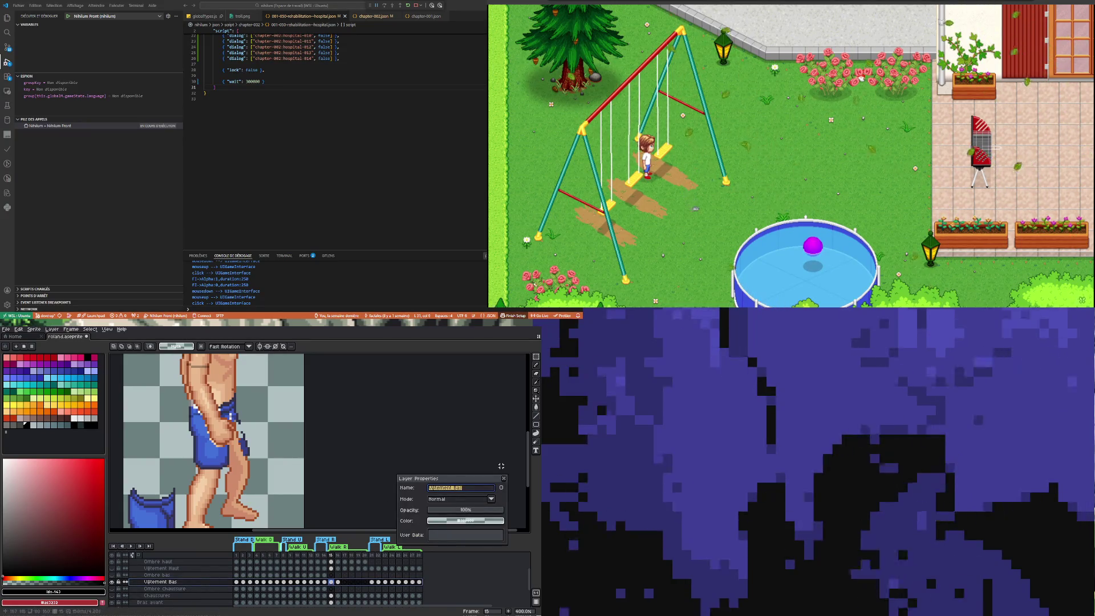
{"action": "left_click", "coordinate": [491, 511]}
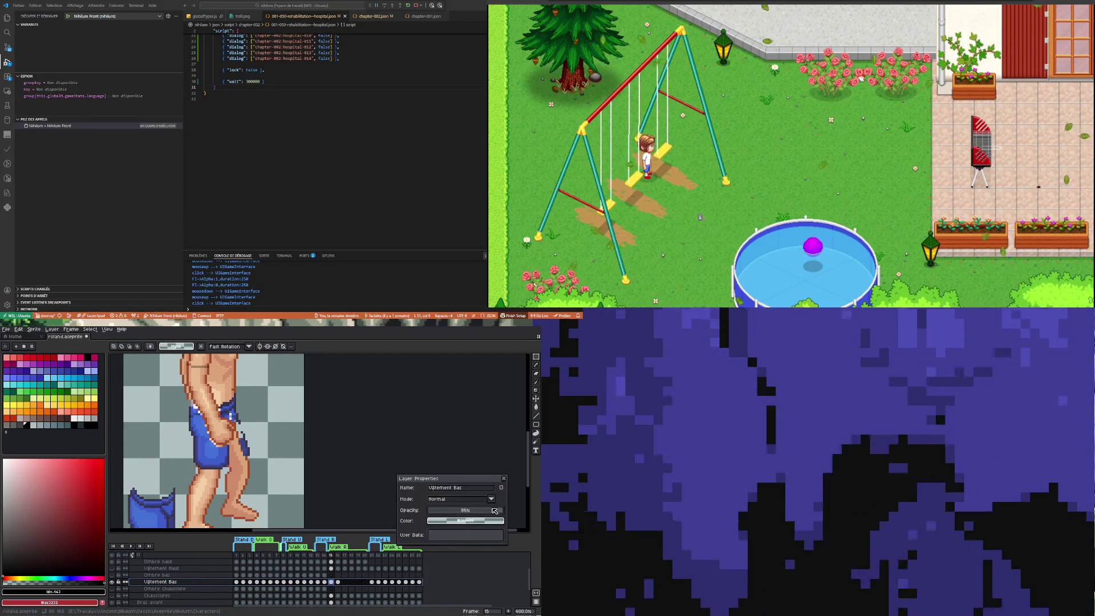
{"action": "left_click_drag", "start_coordinate": [491, 511], "coordinate": [484, 510]}
{"action": "scroll", "coordinate": [185, 463], "scroll_direction": "up", "scroll_amount": 1}
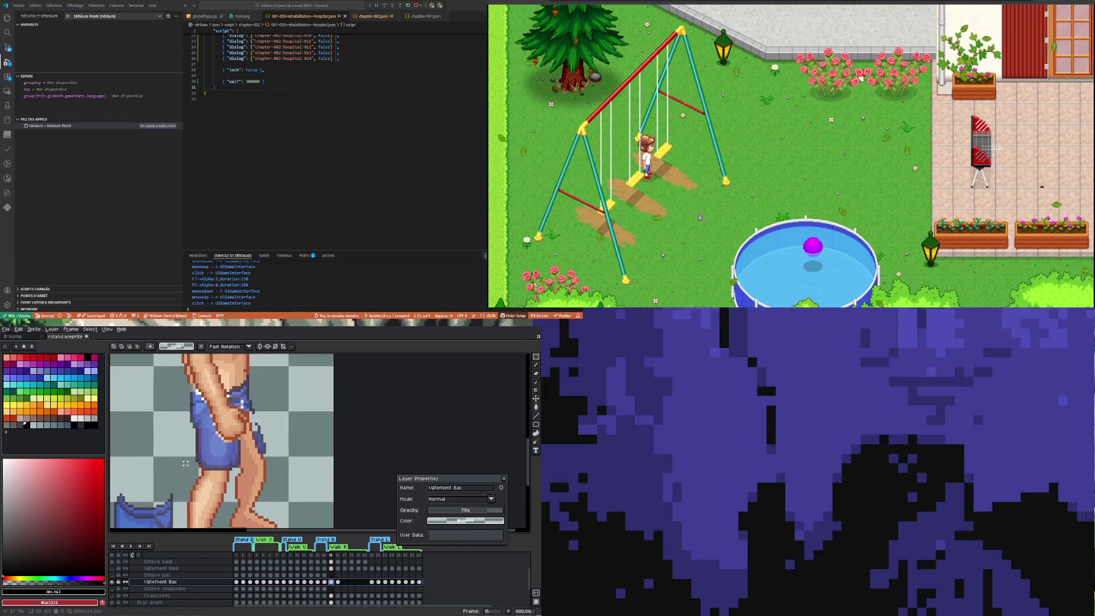
Step: Compare frames 14 and 15 at reduced opacity, then drop the trial selection on the shorts
{"action": "left_click", "coordinate": [326, 582]}
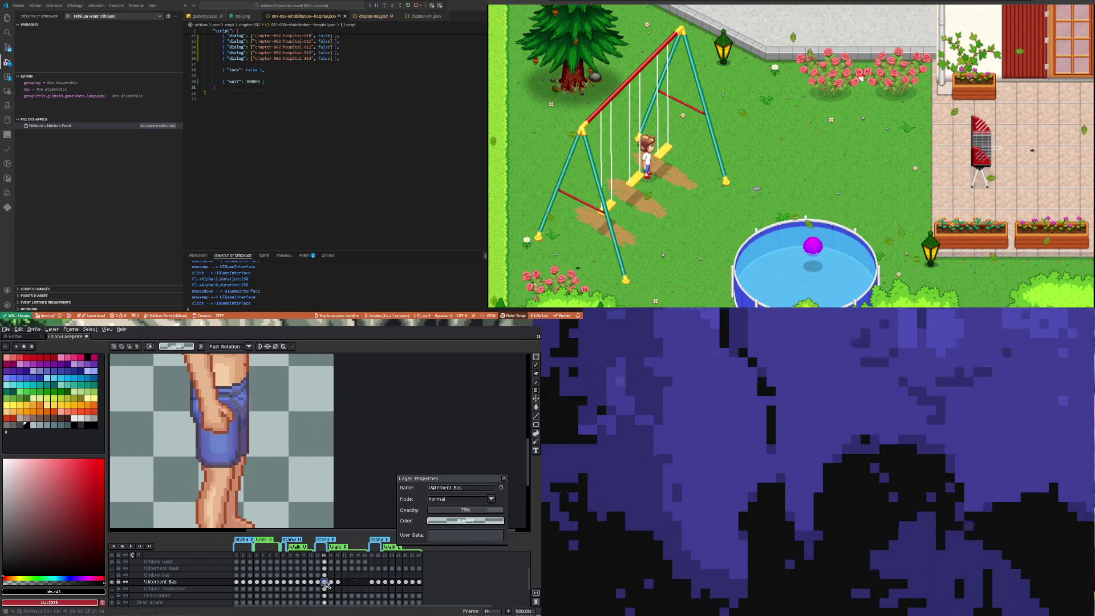
{"action": "left_click", "coordinate": [333, 584]}
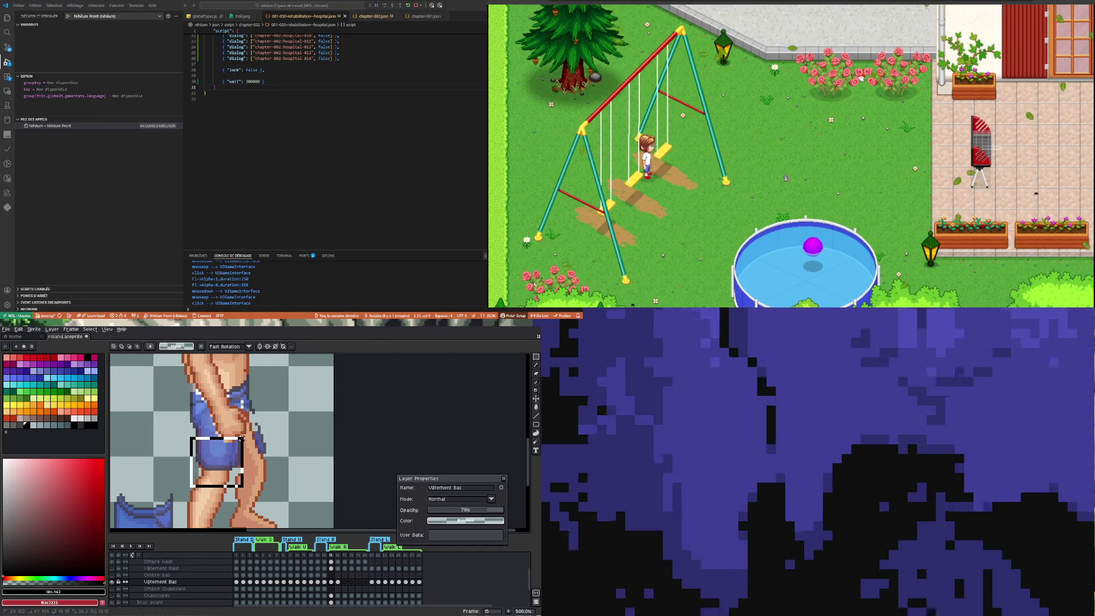
{"action": "left_click_drag", "start_coordinate": [240, 429], "coordinate": [242, 430]}
{"action": "left_click", "coordinate": [278, 486]}
{"action": "scroll", "coordinate": [273, 463], "scroll_direction": "down", "scroll_amount": 2}
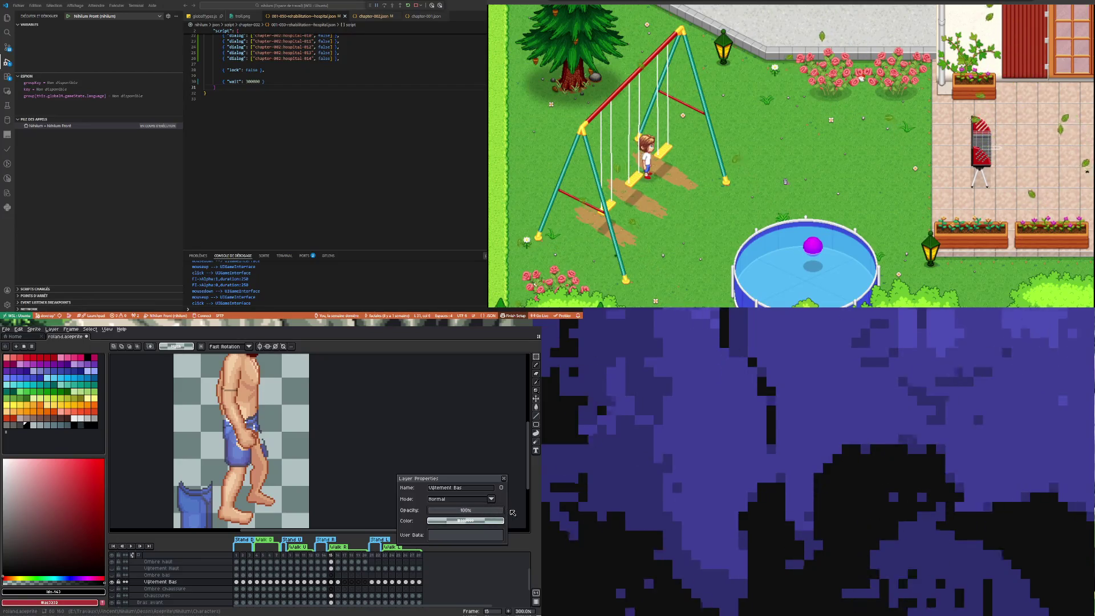
{"action": "scroll", "coordinate": [270, 451], "scroll_direction": "up", "scroll_amount": 3}
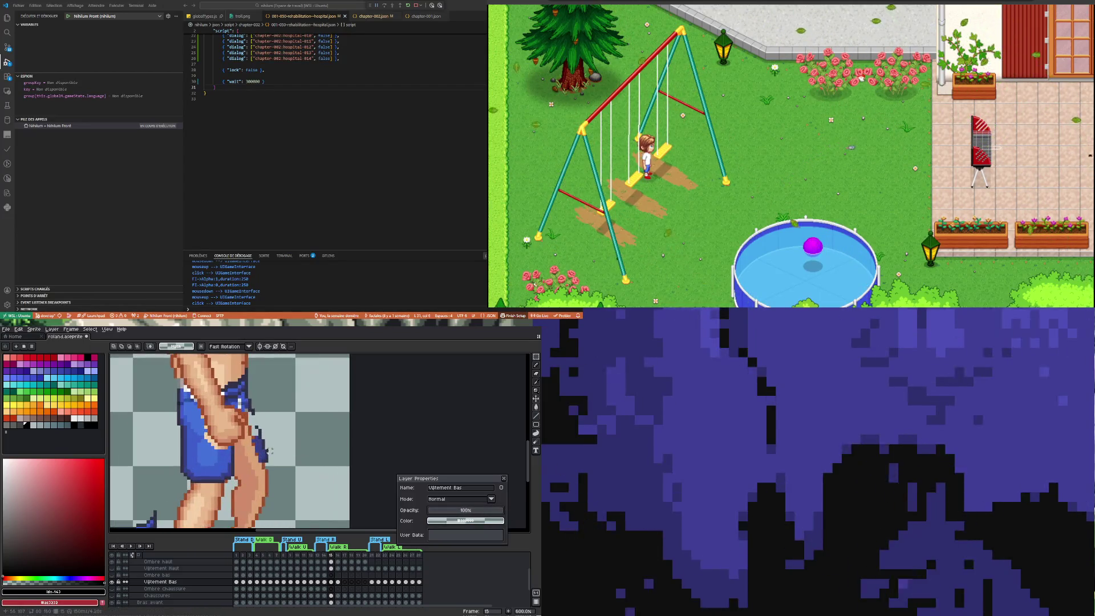
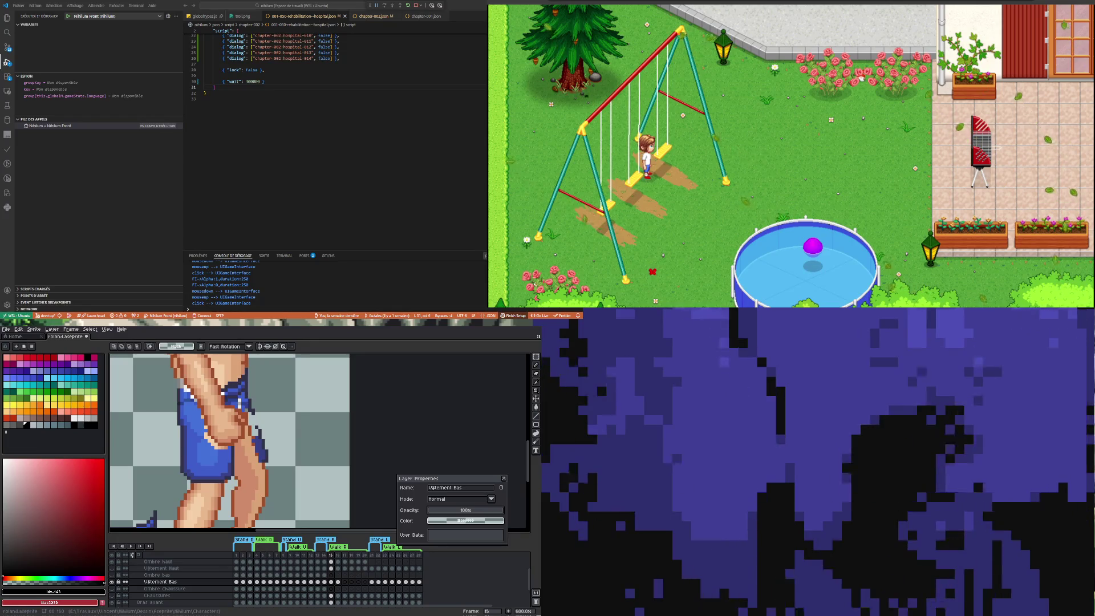
Step: Sample the dark blue from the shorts and paint shading pixels beside the character's hand
{"action": "left_click", "coordinate": [655, 264]}
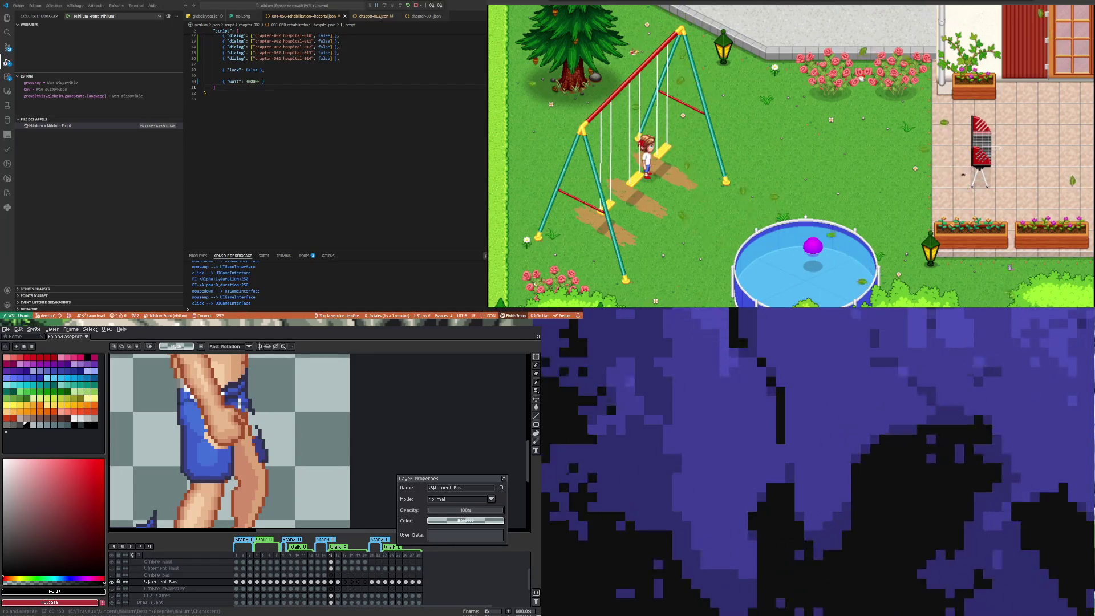
{"action": "scroll", "coordinate": [188, 449], "scroll_direction": "down", "scroll_amount": 3}
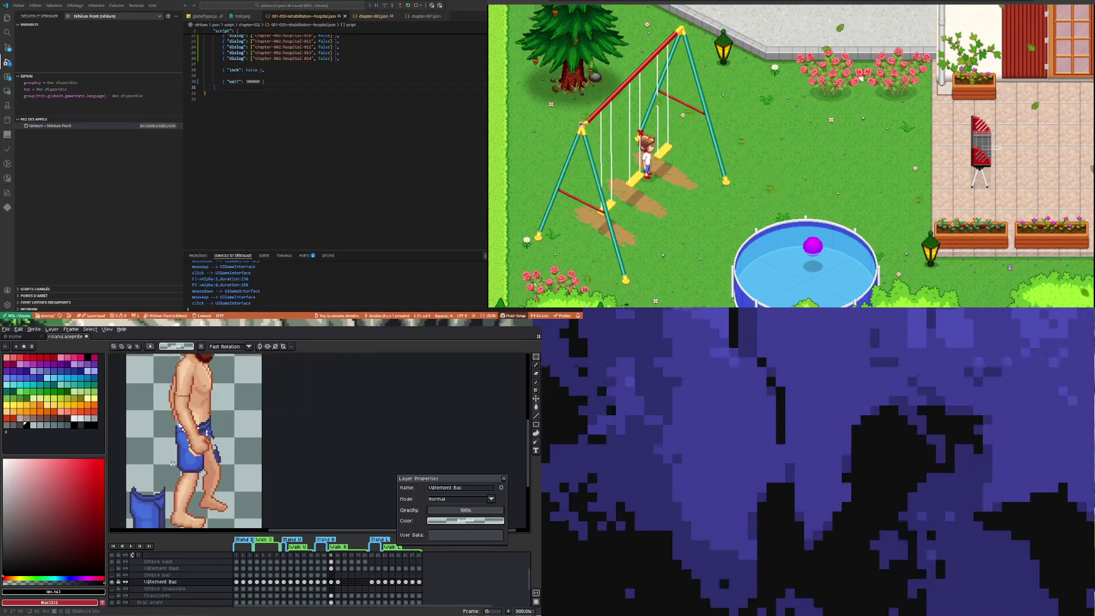
{"action": "scroll", "coordinate": [188, 449], "scroll_direction": "down", "scroll_amount": 1}
{"action": "scroll", "coordinate": [197, 444], "scroll_direction": "up", "scroll_amount": 2}
{"action": "scroll", "coordinate": [196, 445], "scroll_direction": "up", "scroll_amount": 3}
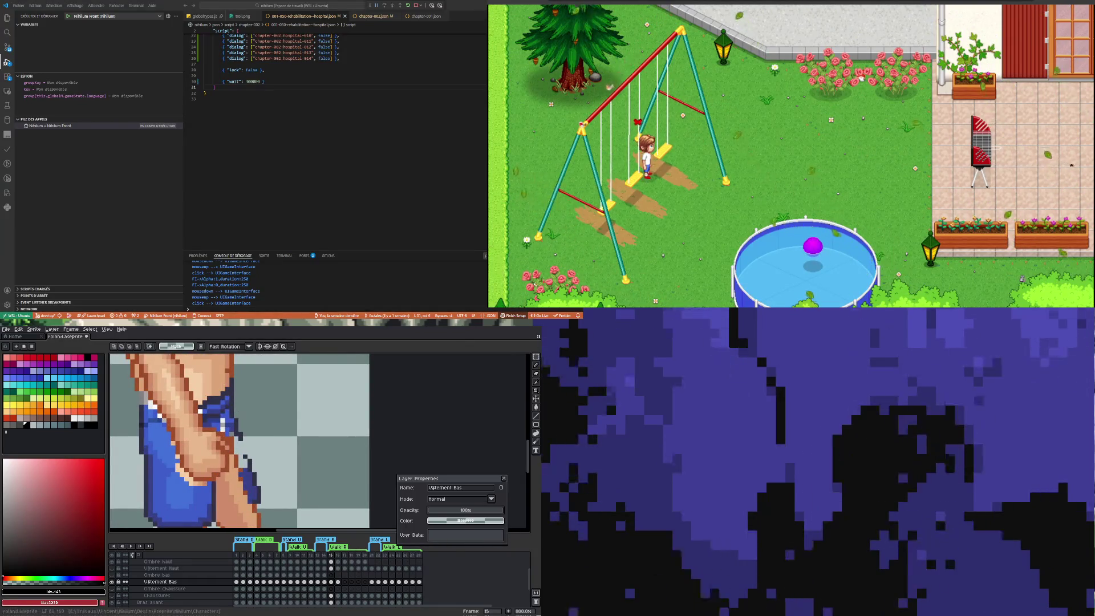
{"action": "key", "text": "i"}
{"action": "left_click", "coordinate": [235, 501]}
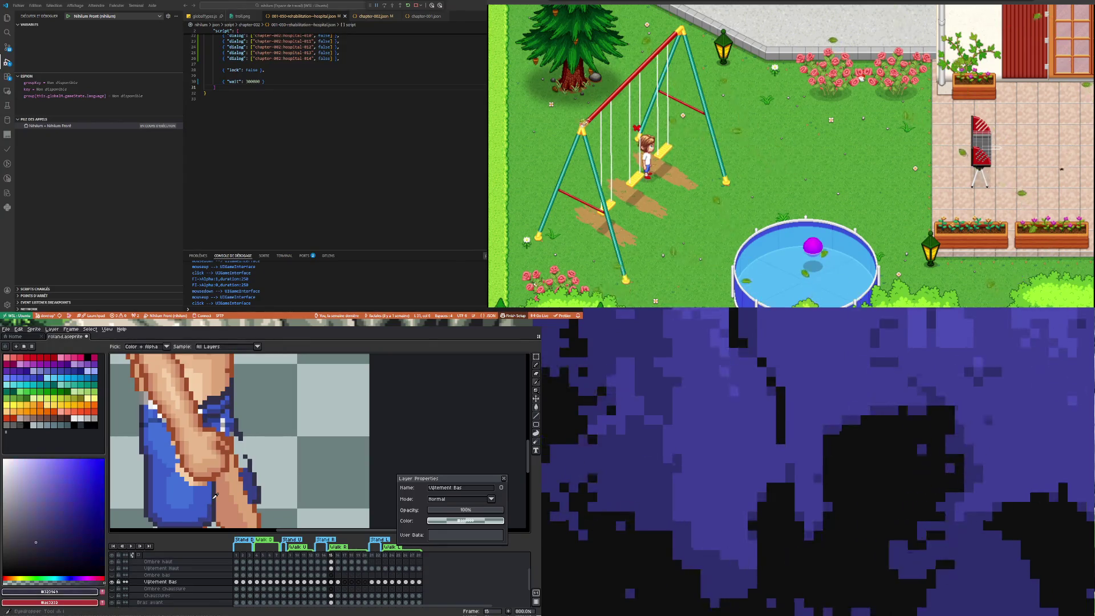
{"action": "key", "text": "b"}
{"action": "left_click_drag", "start_coordinate": [247, 484], "coordinate": [255, 499]}
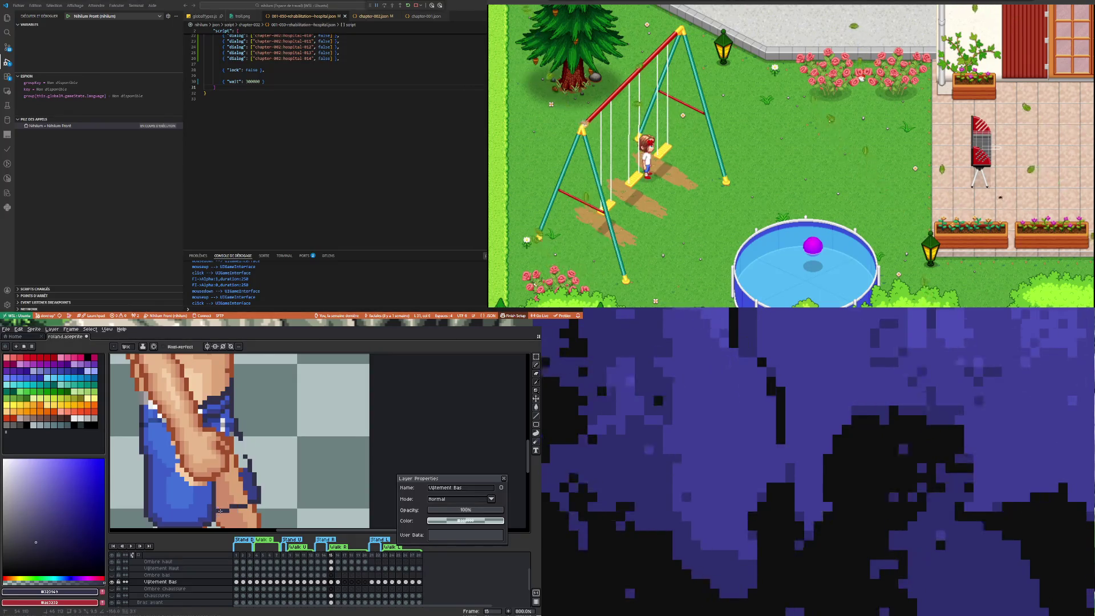
{"action": "scroll", "coordinate": [237, 496], "scroll_direction": "down", "scroll_amount": 3}
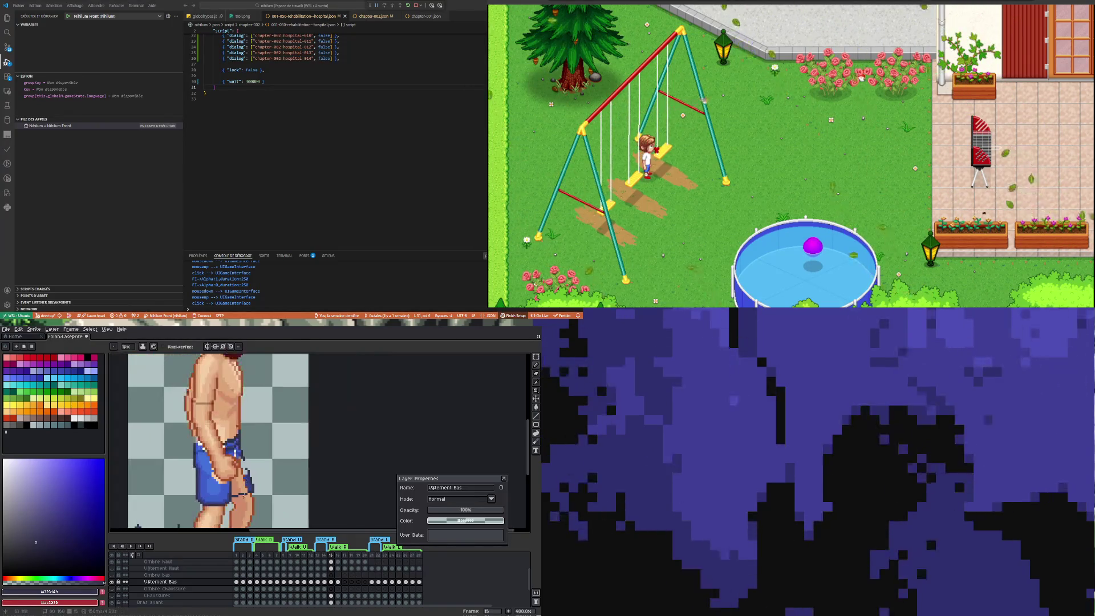
{"action": "scroll", "coordinate": [208, 489], "scroll_direction": "up", "scroll_amount": 4}
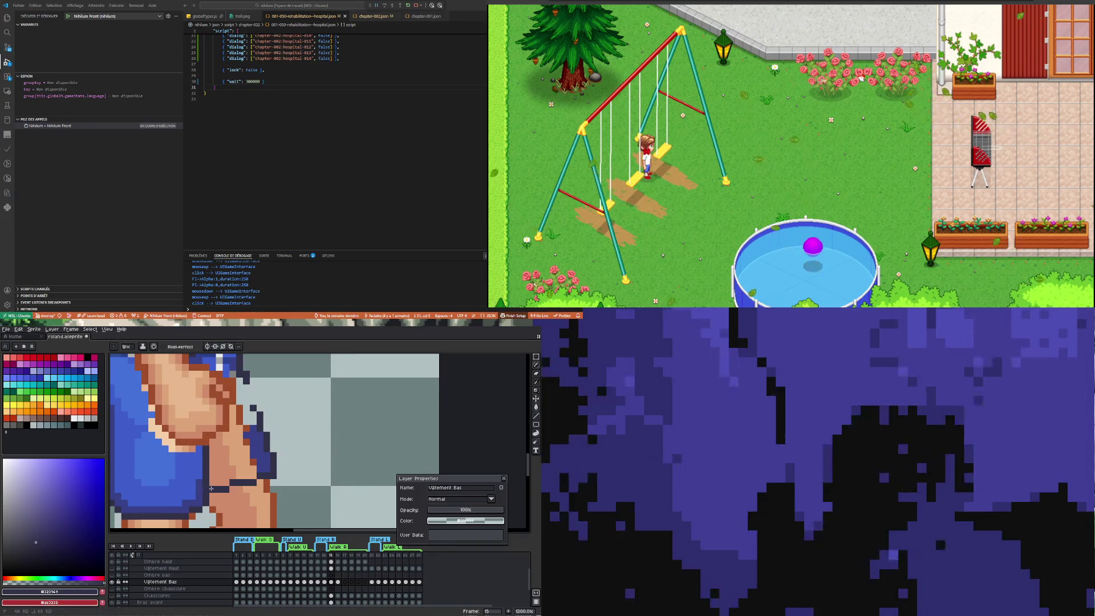
Step: Continue touching up the shorts edge, alternating eraser, eyedropper and pencil while viewing the whole sprite
{"action": "key", "text": "e"}
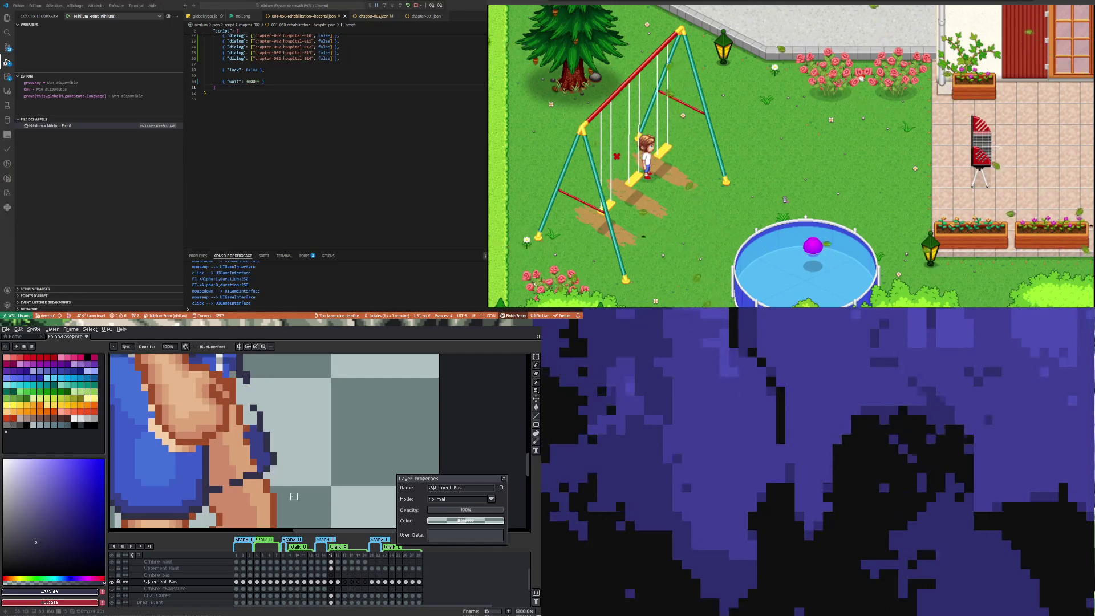
{"action": "key", "text": "i"}
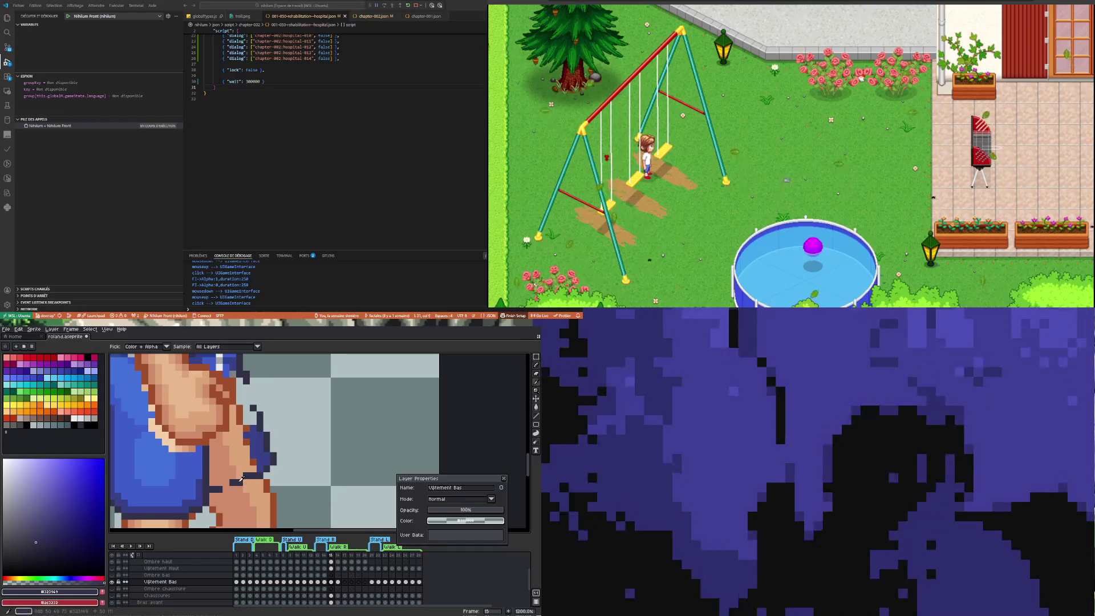
{"action": "key", "text": "b"}
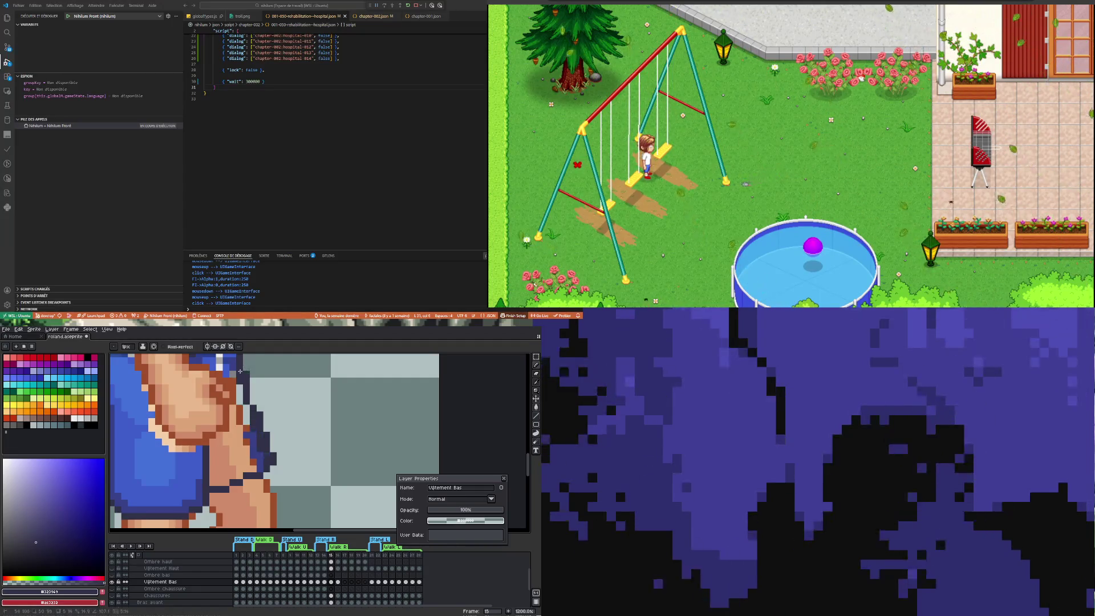
{"action": "key", "text": "3"}
{"action": "scroll", "coordinate": [279, 434], "scroll_direction": "up", "scroll_amount": 1}
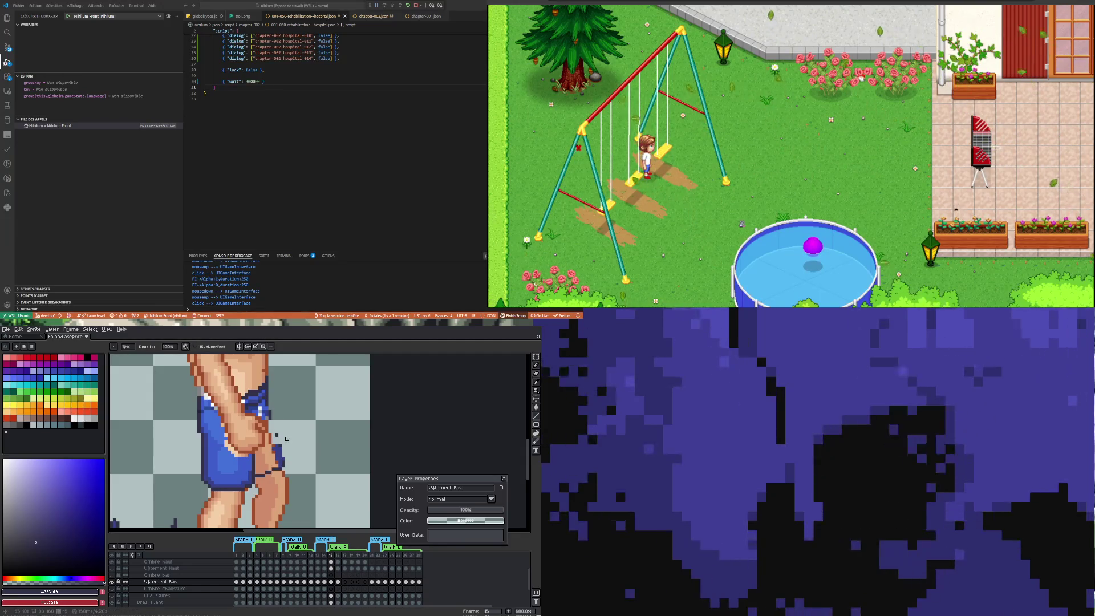
{"action": "scroll", "coordinate": [274, 431], "scroll_direction": "up", "scroll_amount": 1}
{"action": "key", "text": "i"}
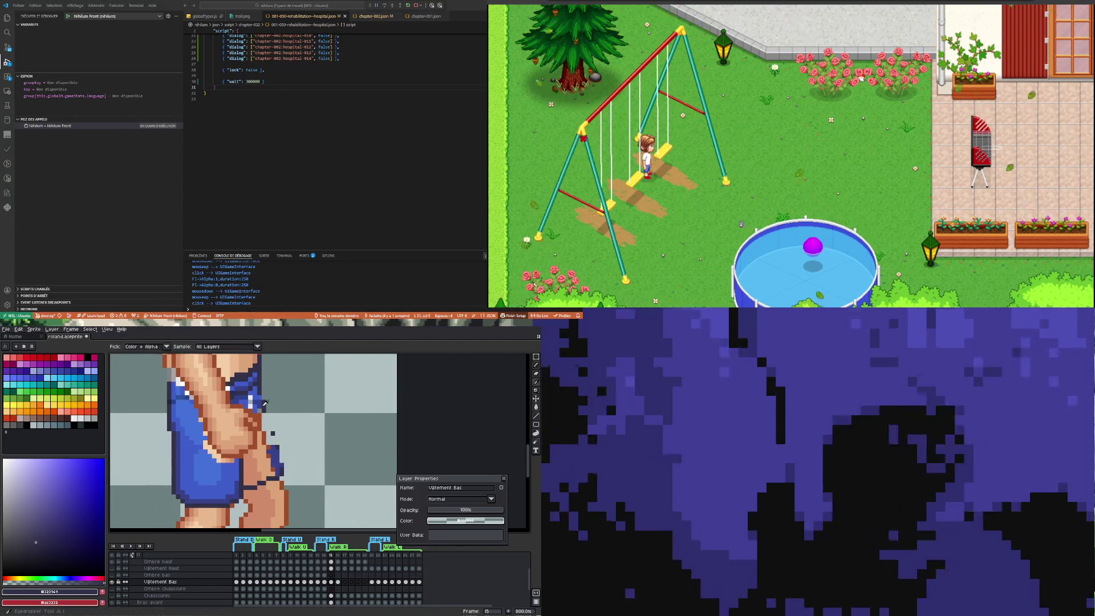
{"action": "key", "text": "b"}
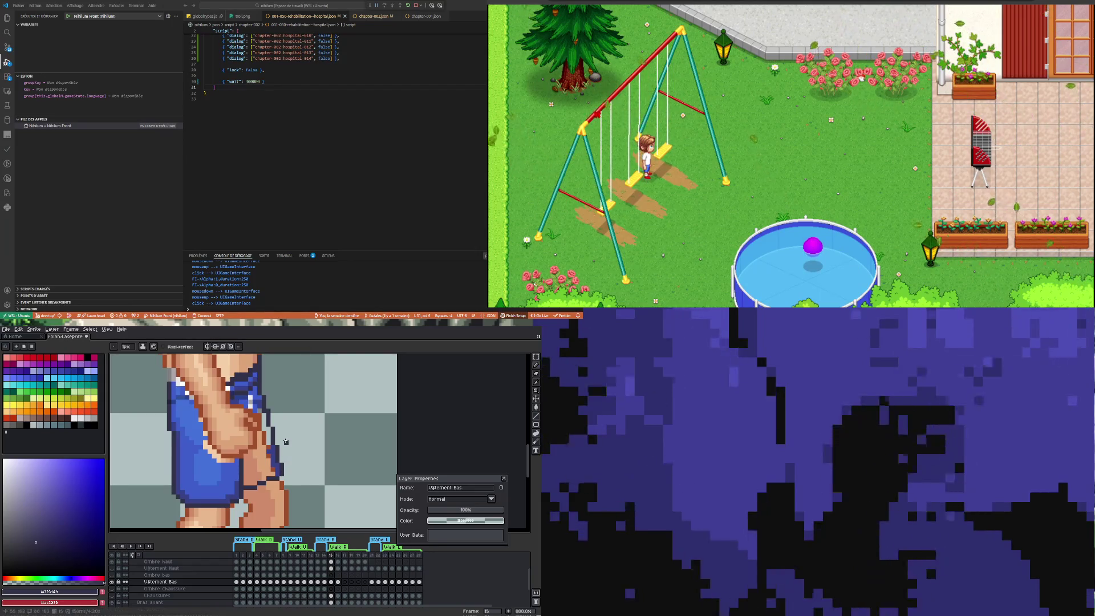
{"action": "scroll", "coordinate": [285, 441], "scroll_direction": "down", "scroll_amount": 1}
{"action": "scroll", "coordinate": [246, 458], "scroll_direction": "up", "scroll_amount": 1}
{"action": "scroll", "coordinate": [245, 457], "scroll_direction": "down", "scroll_amount": 3}
{"action": "scroll", "coordinate": [246, 454], "scroll_direction": "up", "scroll_amount": 1}
{"action": "scroll", "coordinate": [242, 410], "scroll_direction": "up", "scroll_amount": 2}
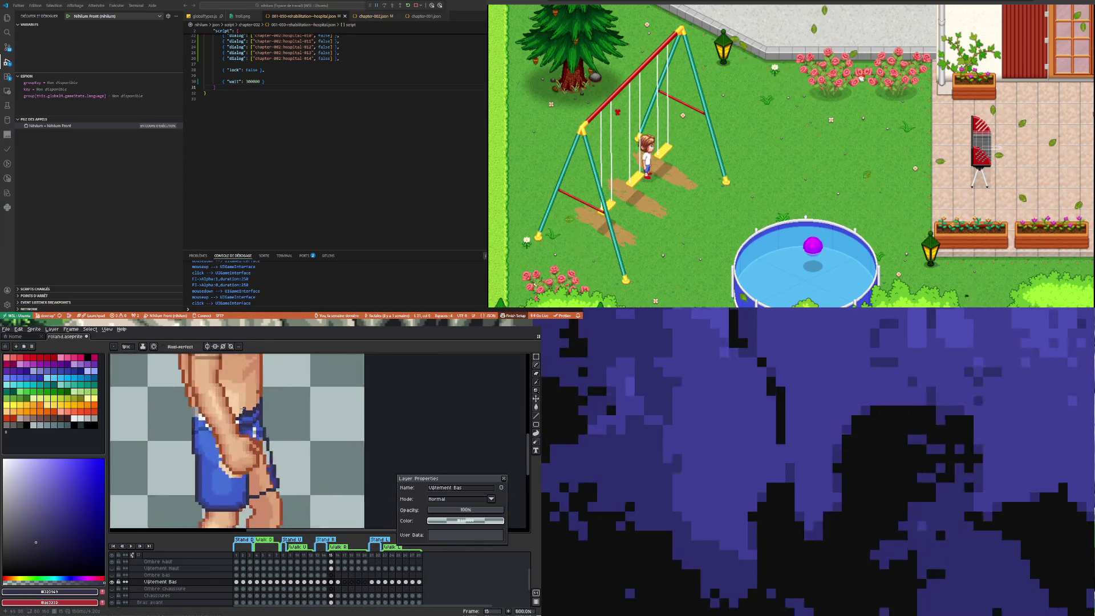
{"action": "scroll", "coordinate": [248, 427], "scroll_direction": "up", "scroll_amount": 1}
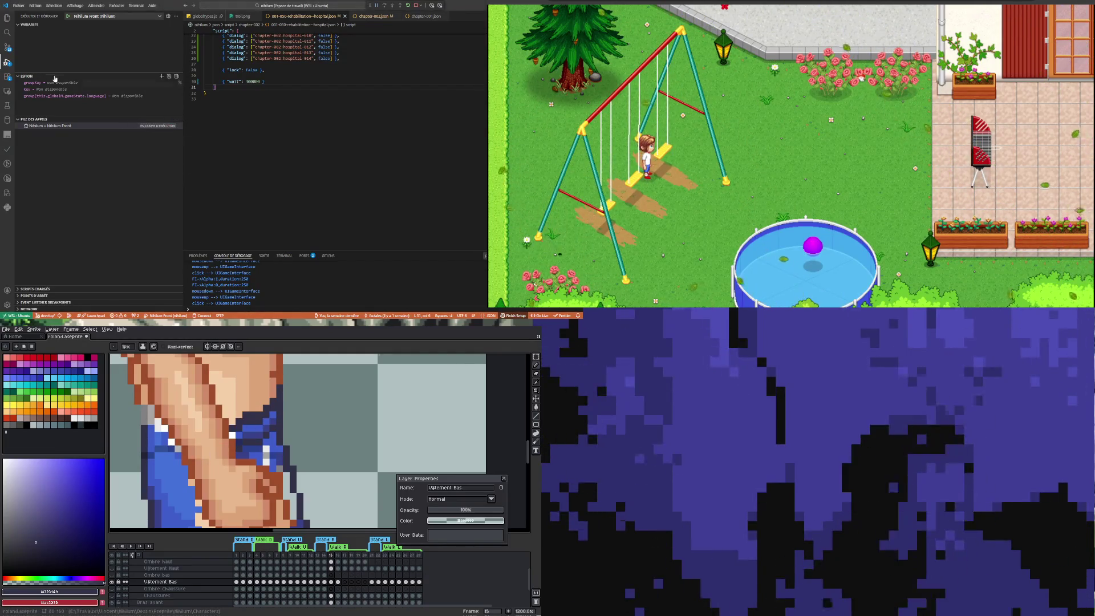
Step: Show the Explorer tree and browse the JSON files in the chapter-001 and chapter-002 folders
{"action": "key", "text": "ctrl+shift+e"}
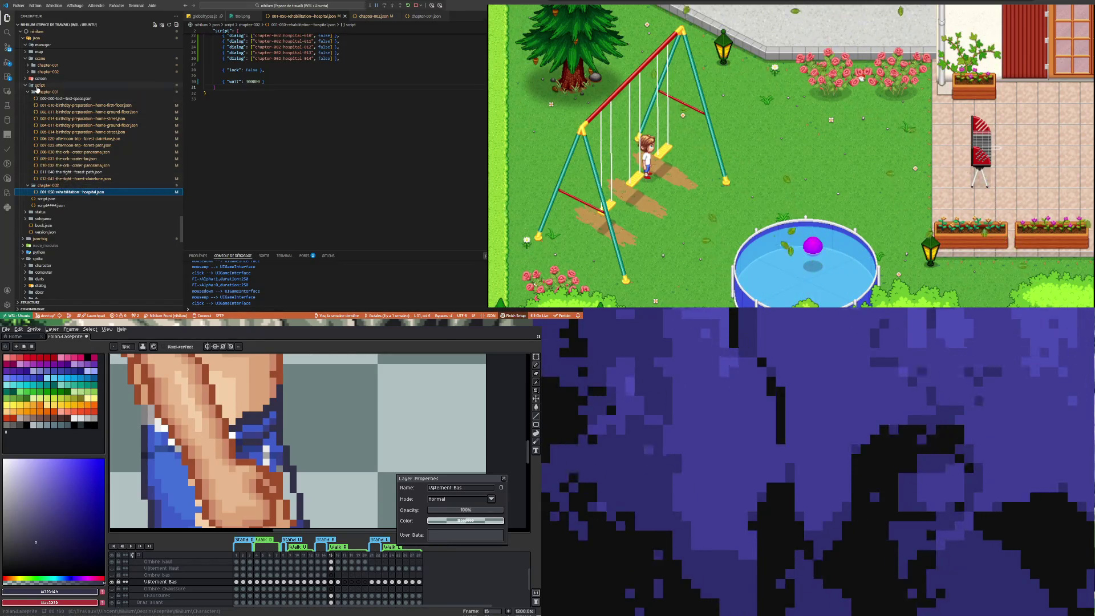
{"action": "left_click", "coordinate": [36, 91]}
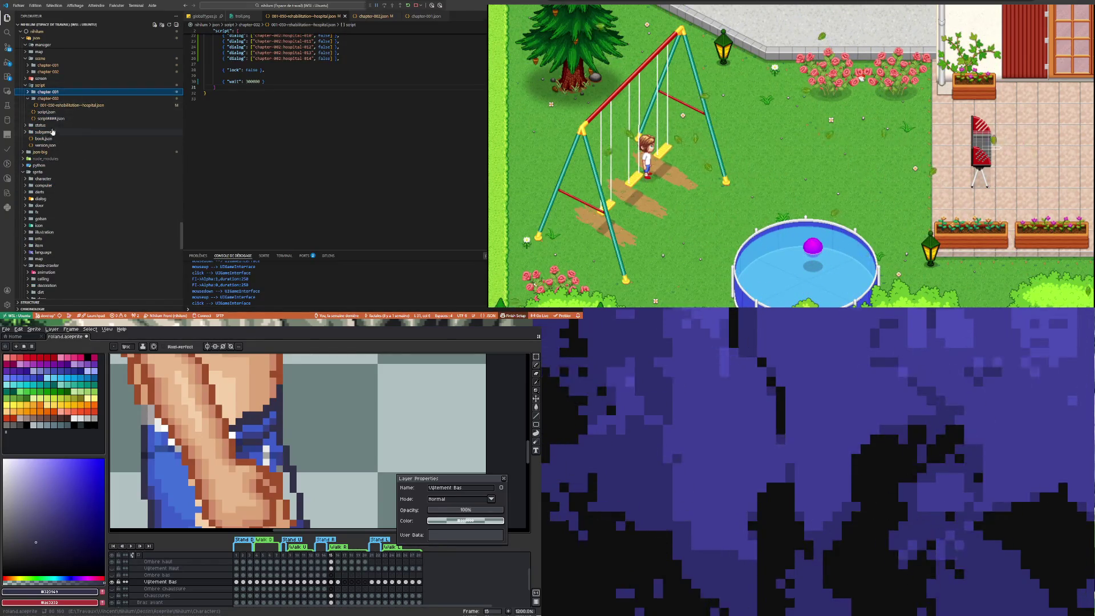
{"action": "left_click", "coordinate": [48, 112]}
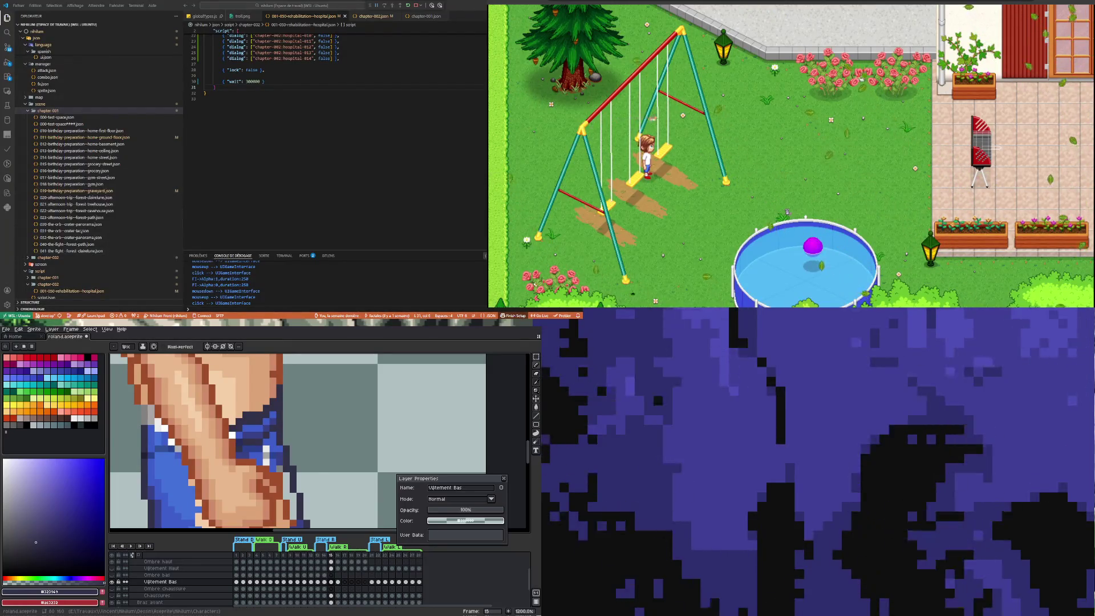
{"action": "scroll", "coordinate": [106, 187], "scroll_direction": "down", "scroll_amount": 3}
{"action": "left_click", "coordinate": [106, 181]}
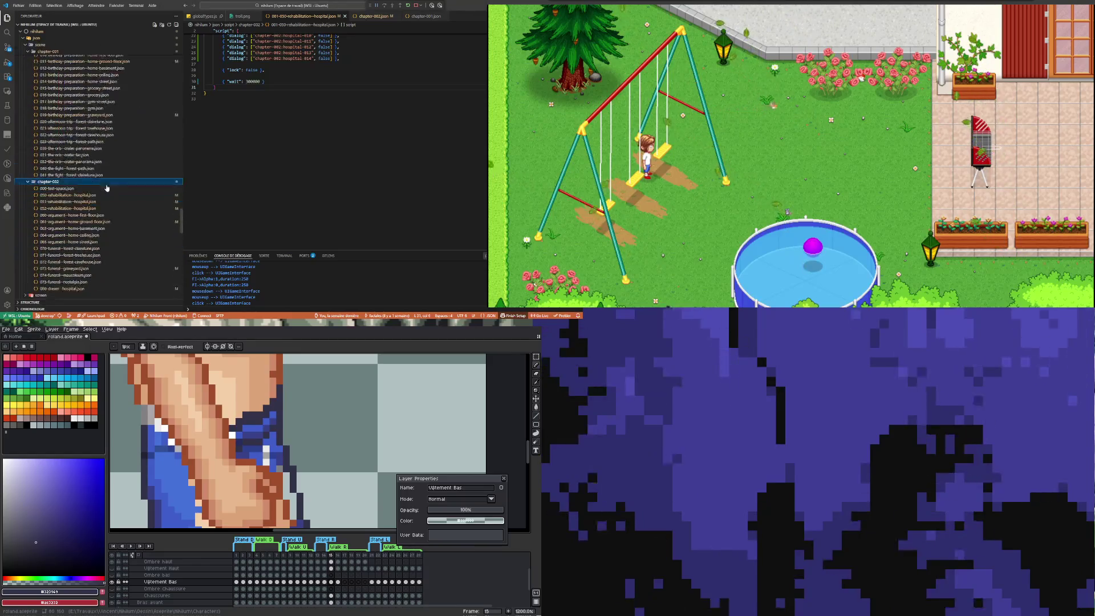
{"action": "scroll", "coordinate": [106, 186], "scroll_direction": "down", "scroll_amount": 1}
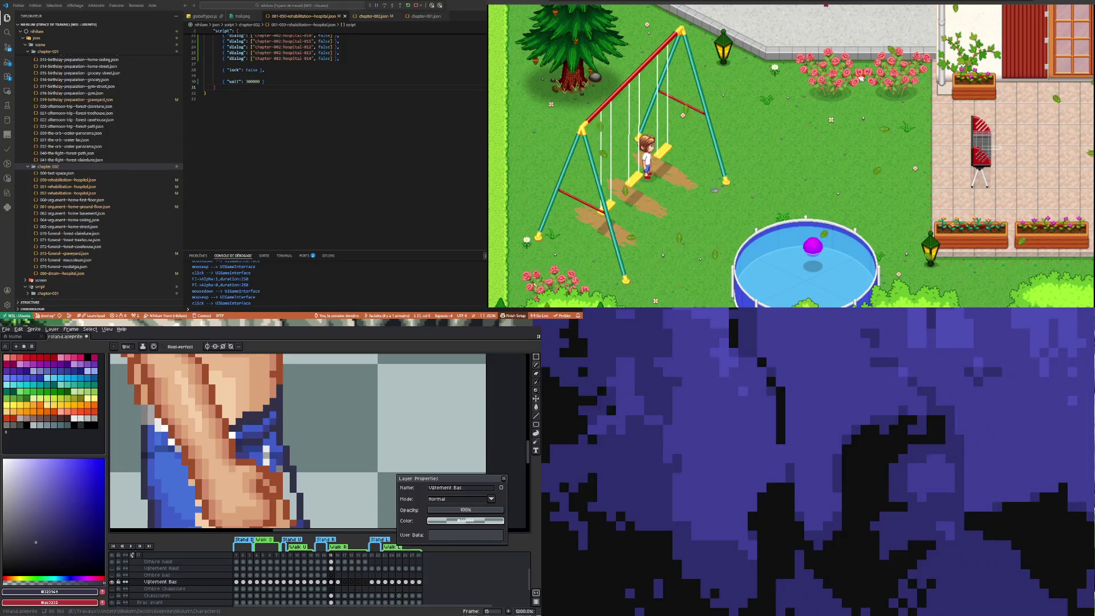
{"action": "scroll", "coordinate": [95, 171], "scroll_direction": "up", "scroll_amount": 2}
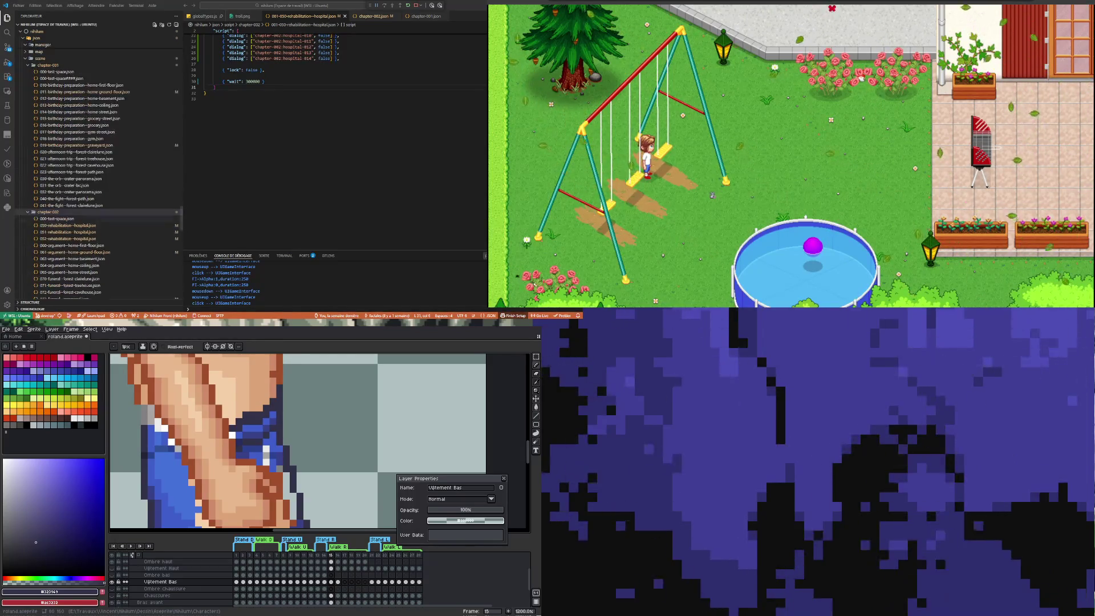
{"action": "scroll", "coordinate": [94, 172], "scroll_direction": "up", "scroll_amount": 2}
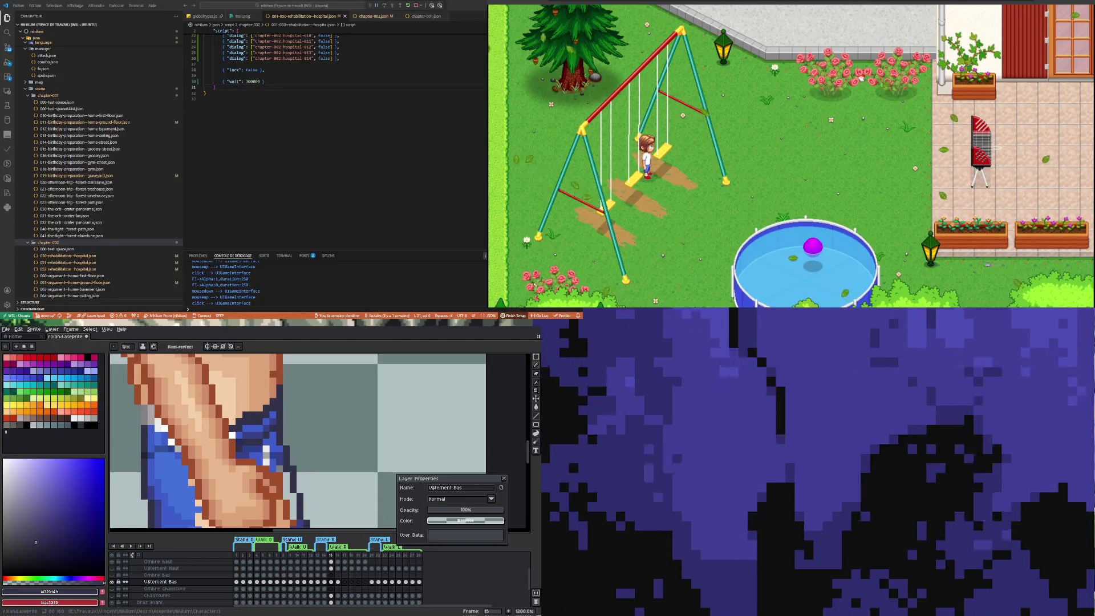
{"action": "scroll", "coordinate": [94, 172], "scroll_direction": "down", "scroll_amount": 3}
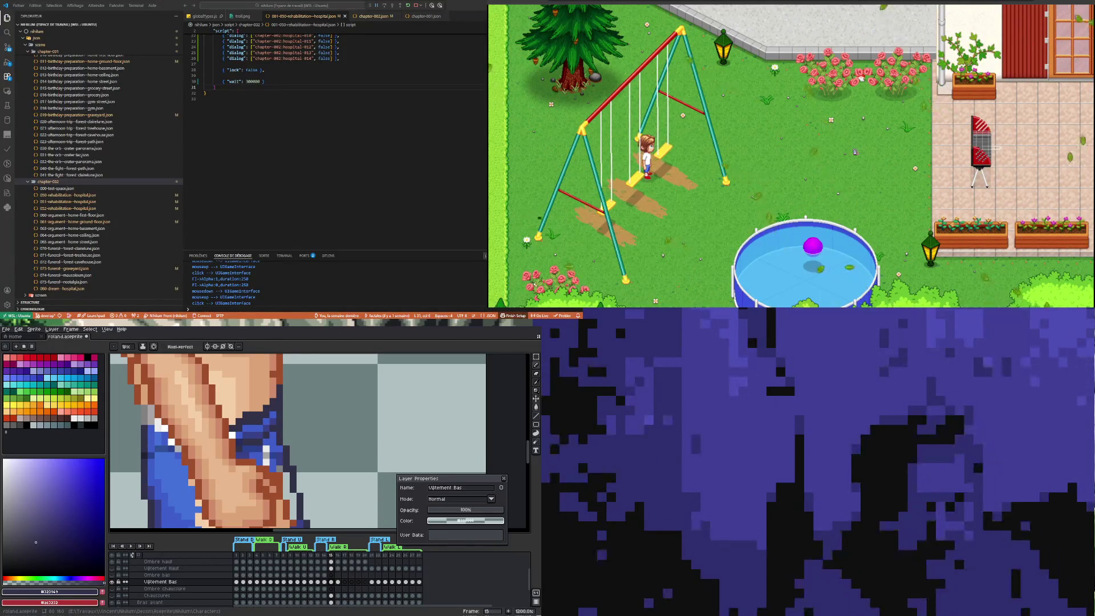
{"action": "scroll", "coordinate": [98, 163], "scroll_direction": "up", "scroll_amount": 2}
{"action": "scroll", "coordinate": [98, 163], "scroll_direction": "up", "scroll_amount": 1}
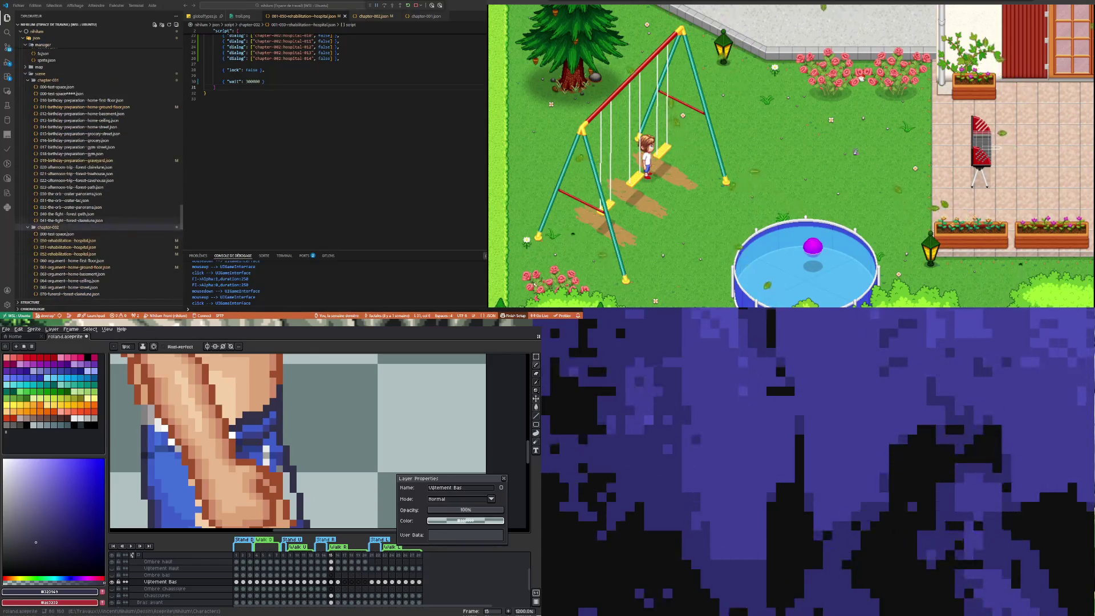
Step: Open 041-the-fight--forest-clairiere.json and expand the sprite folder's images
{"action": "left_click", "coordinate": [73, 220]}
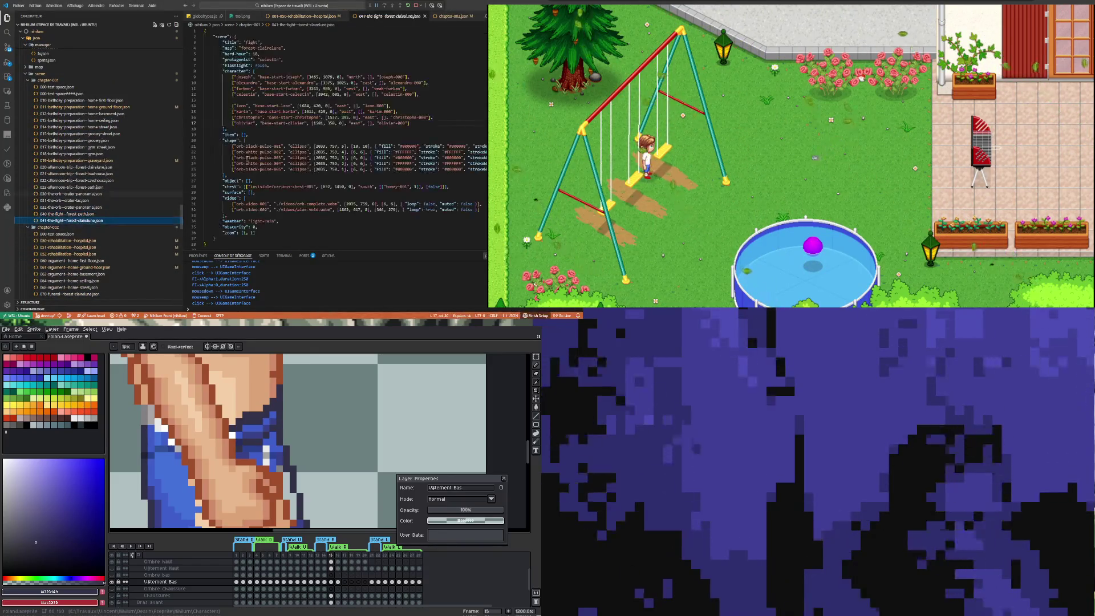
{"action": "left_click", "coordinate": [38, 37]}
{"action": "left_click", "coordinate": [44, 128]}
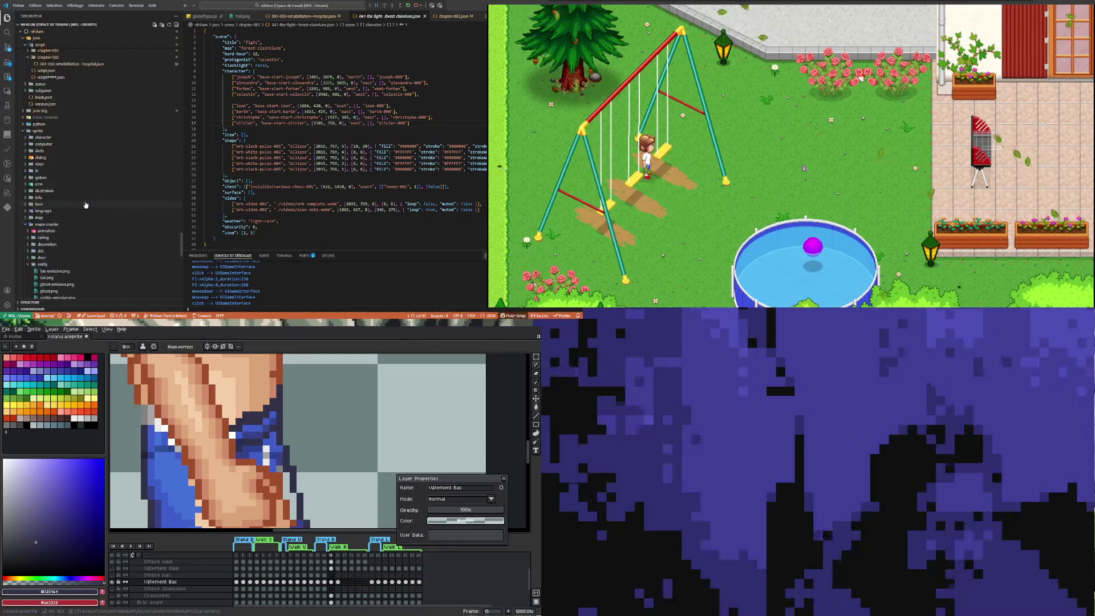
{"action": "scroll", "coordinate": [87, 202], "scroll_direction": "up", "scroll_amount": 5}
{"action": "scroll", "coordinate": [84, 180], "scroll_direction": "up", "scroll_amount": 5}
{"action": "scroll", "coordinate": [81, 154], "scroll_direction": "up", "scroll_amount": 3}
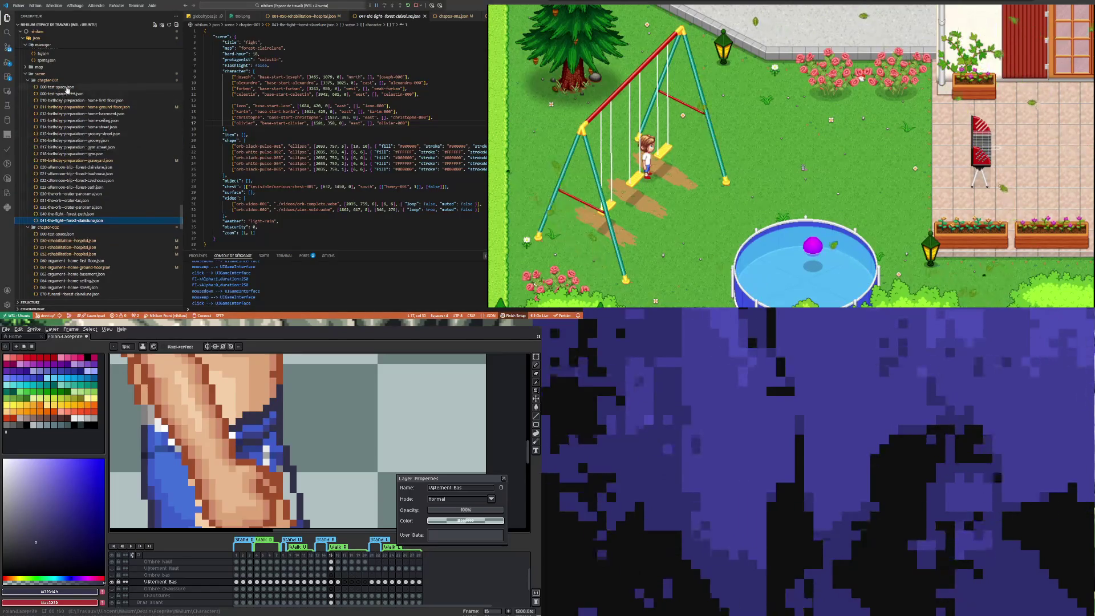
{"action": "scroll", "coordinate": [315, 158], "scroll_direction": "down", "scroll_amount": 4}
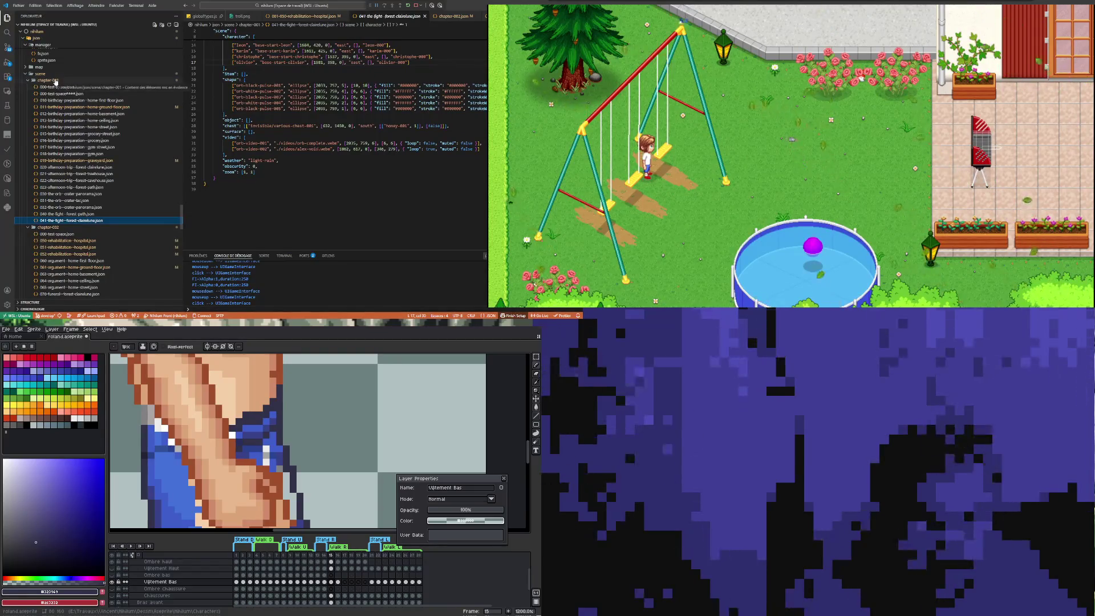
Step: Collapse the scene chapter-001 folder and expand the script chapter-001 folder
{"action": "left_click", "coordinate": [56, 80]}
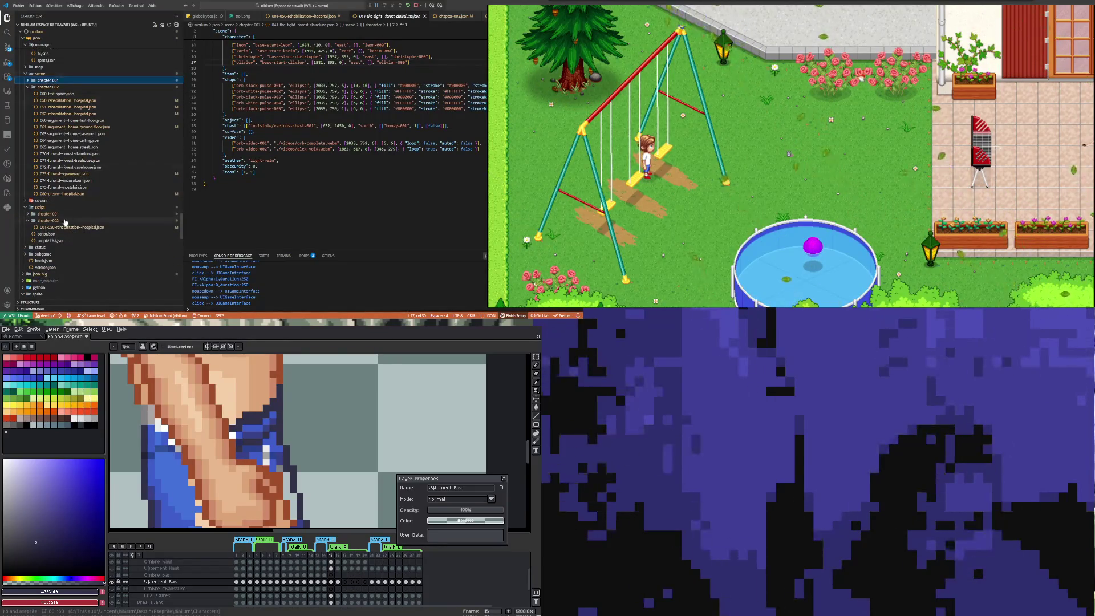
{"action": "left_click", "coordinate": [50, 213]}
{"action": "scroll", "coordinate": [52, 213], "scroll_direction": "down", "scroll_amount": 3}
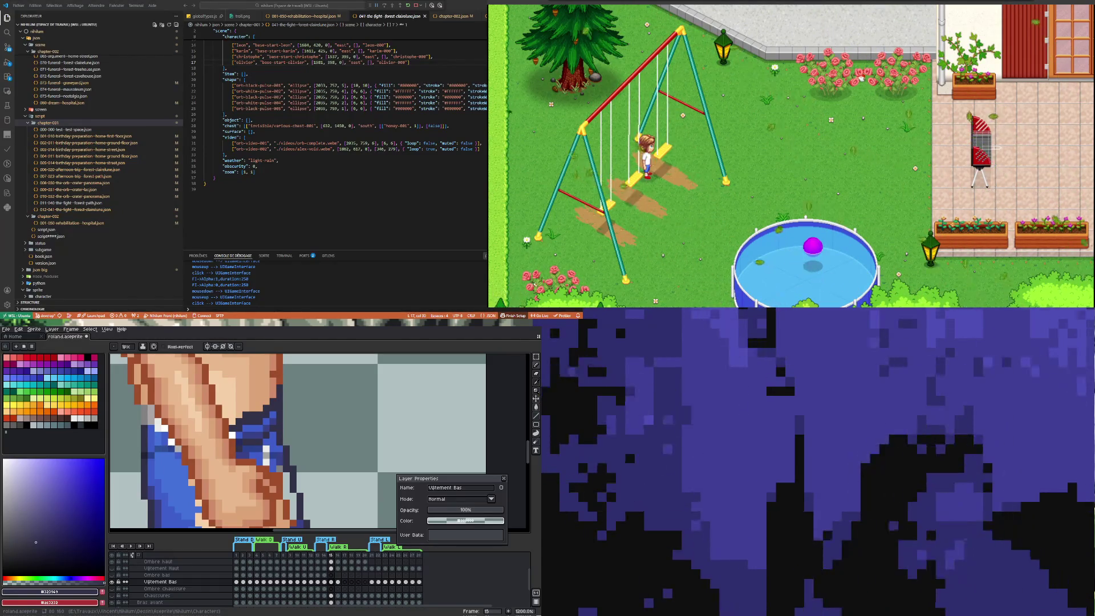
{"action": "left_click", "coordinate": [75, 210]}
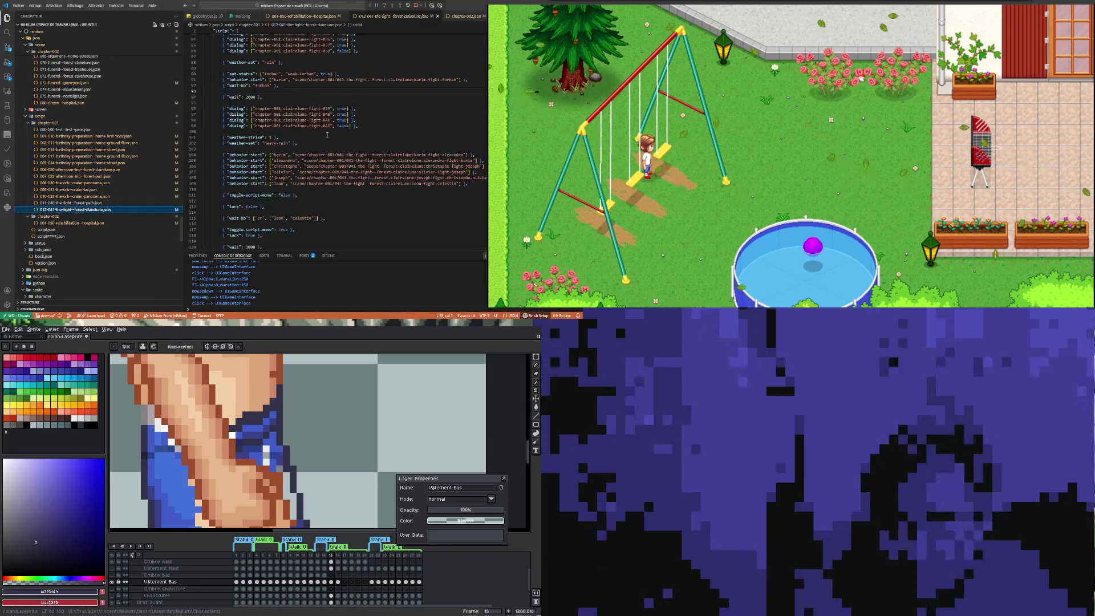
{"action": "scroll", "coordinate": [368, 125], "scroll_direction": "up", "scroll_amount": 5}
{"action": "scroll", "coordinate": [351, 128], "scroll_direction": "up", "scroll_amount": 5}
{"action": "scroll", "coordinate": [335, 130], "scroll_direction": "up", "scroll_amount": 5}
{"action": "scroll", "coordinate": [334, 131], "scroll_direction": "up", "scroll_amount": 1}
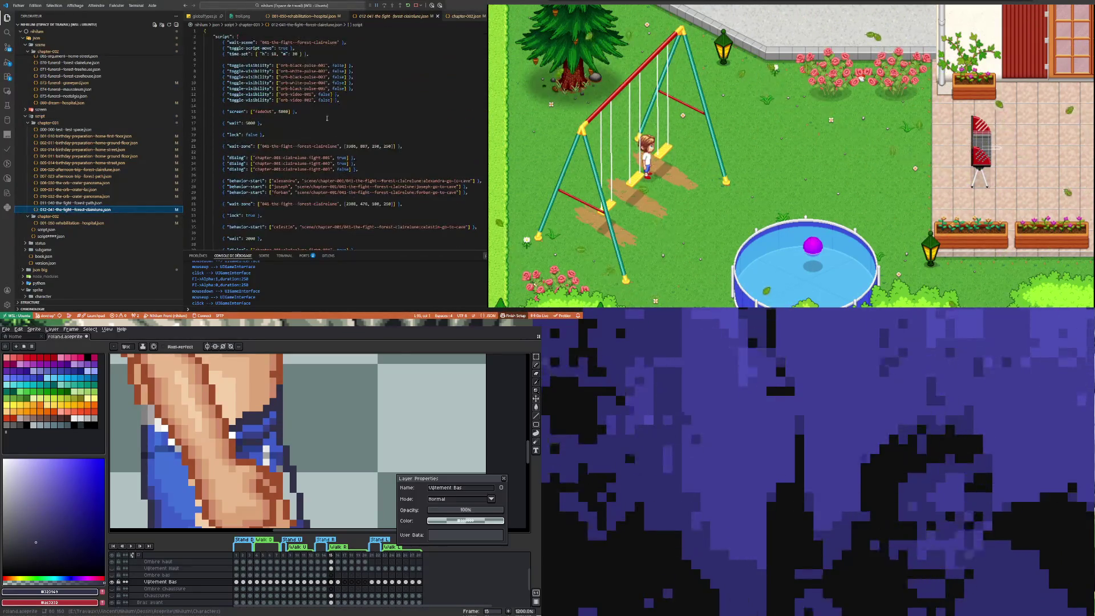
{"action": "scroll", "coordinate": [312, 124], "scroll_direction": "up", "scroll_amount": 1}
{"action": "scroll", "coordinate": [292, 118], "scroll_direction": "up", "scroll_amount": 1}
{"action": "scroll", "coordinate": [264, 111], "scroll_direction": "up", "scroll_amount": 1}
{"action": "scroll", "coordinate": [262, 107], "scroll_direction": "down", "scroll_amount": 2}
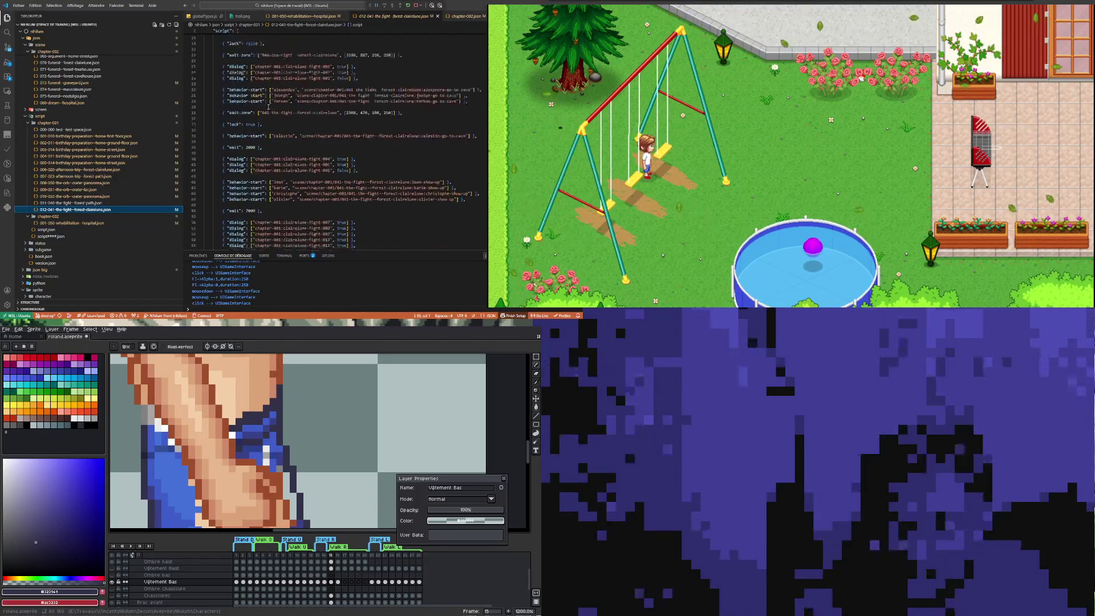
{"action": "scroll", "coordinate": [263, 104], "scroll_direction": "down", "scroll_amount": 2}
{"action": "scroll", "coordinate": [263, 91], "scroll_direction": "down", "scroll_amount": 1}
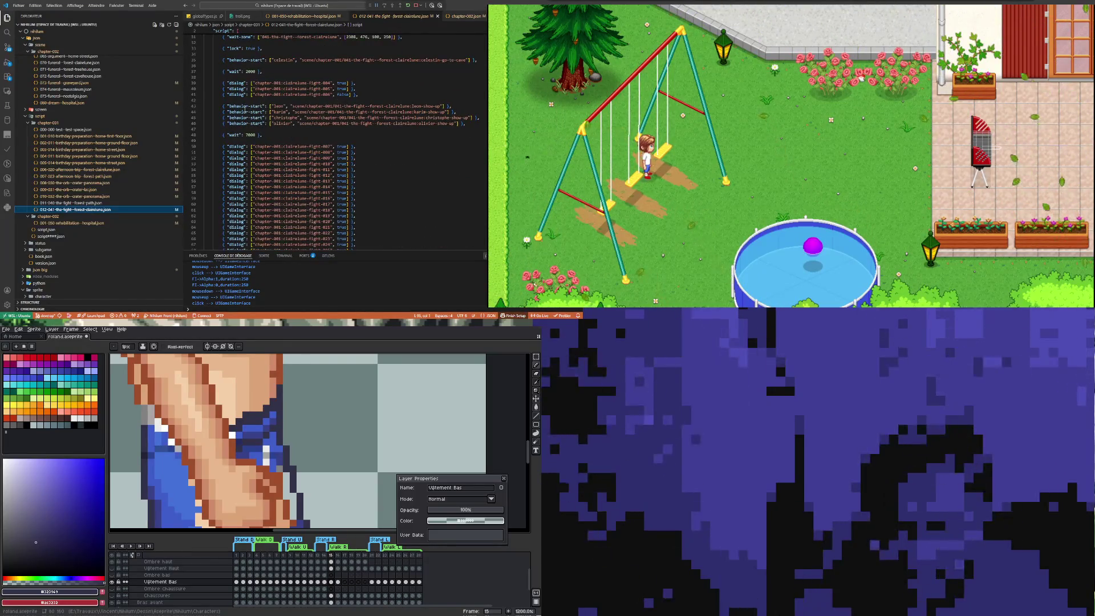
{"action": "scroll", "coordinate": [256, 94], "scroll_direction": "down", "scroll_amount": 2}
{"action": "scroll", "coordinate": [243, 111], "scroll_direction": "down", "scroll_amount": 1}
{"action": "scroll", "coordinate": [239, 118], "scroll_direction": "down", "scroll_amount": 1}
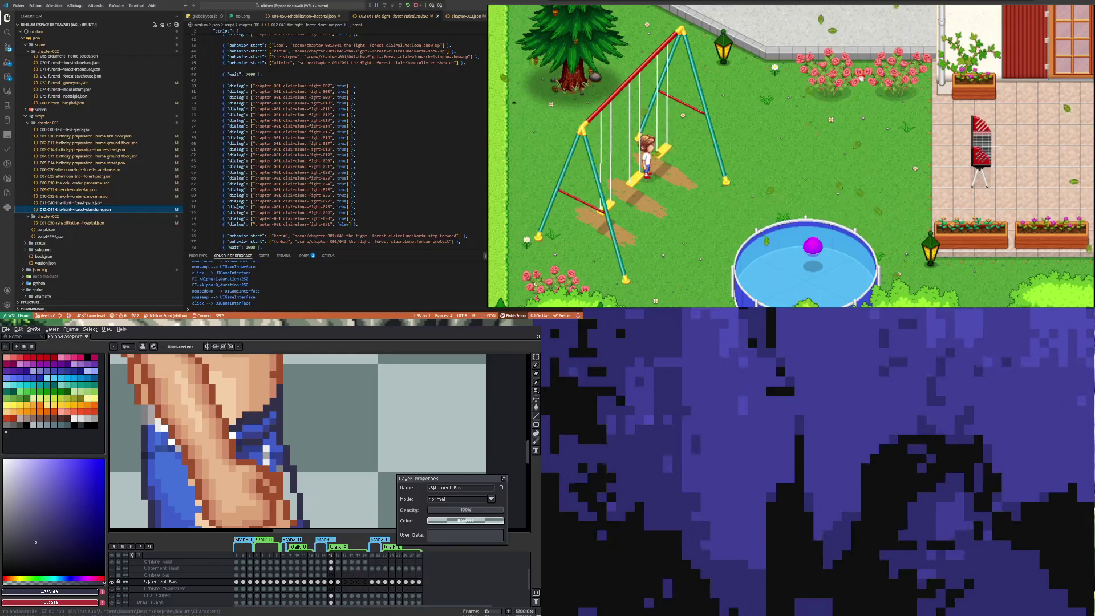
{"action": "scroll", "coordinate": [237, 221], "scroll_direction": "down", "scroll_amount": 3}
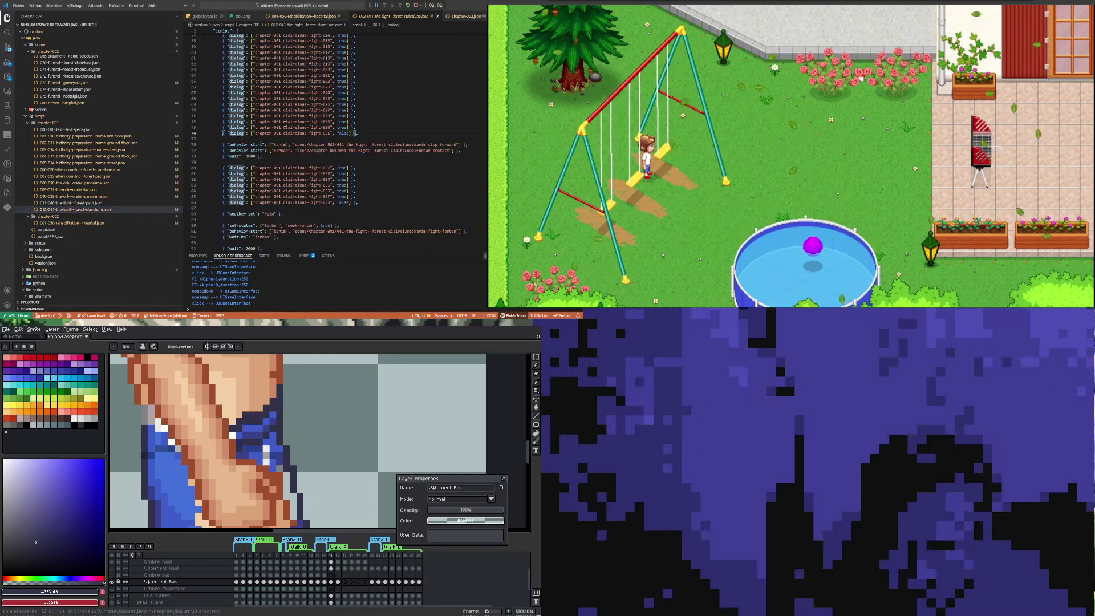
{"action": "scroll", "coordinate": [237, 220], "scroll_direction": "down", "scroll_amount": 4}
{"action": "scroll", "coordinate": [248, 128], "scroll_direction": "down", "scroll_amount": 4}
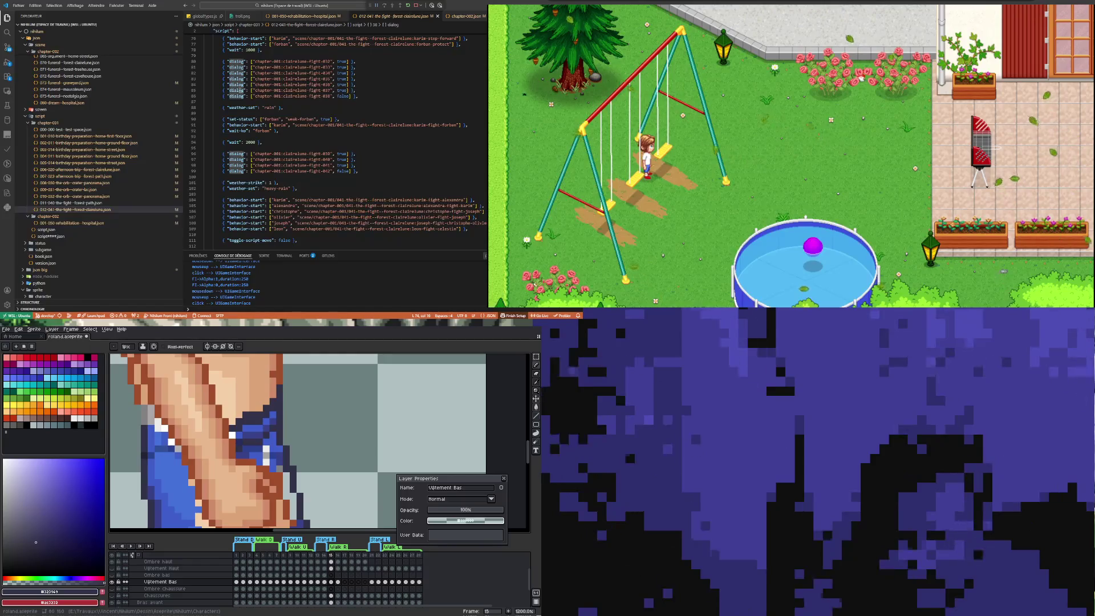
{"action": "scroll", "coordinate": [368, 143], "scroll_direction": "down", "scroll_amount": 3}
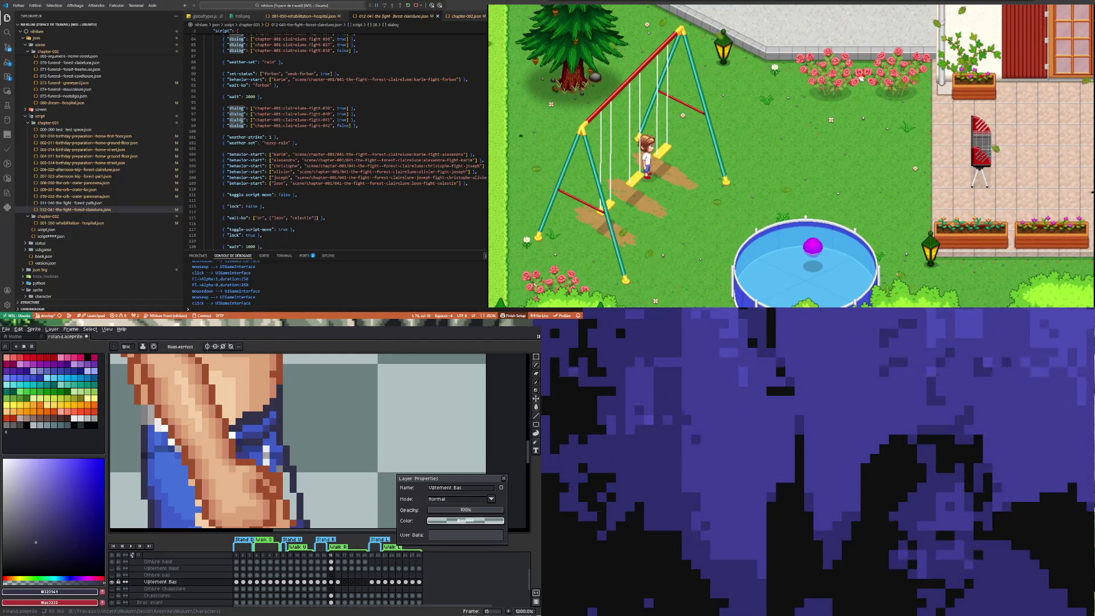
{"action": "scroll", "coordinate": [319, 159], "scroll_direction": "down", "scroll_amount": 5}
{"action": "scroll", "coordinate": [319, 160], "scroll_direction": "down", "scroll_amount": 7}
{"action": "scroll", "coordinate": [318, 160], "scroll_direction": "down", "scroll_amount": 8}
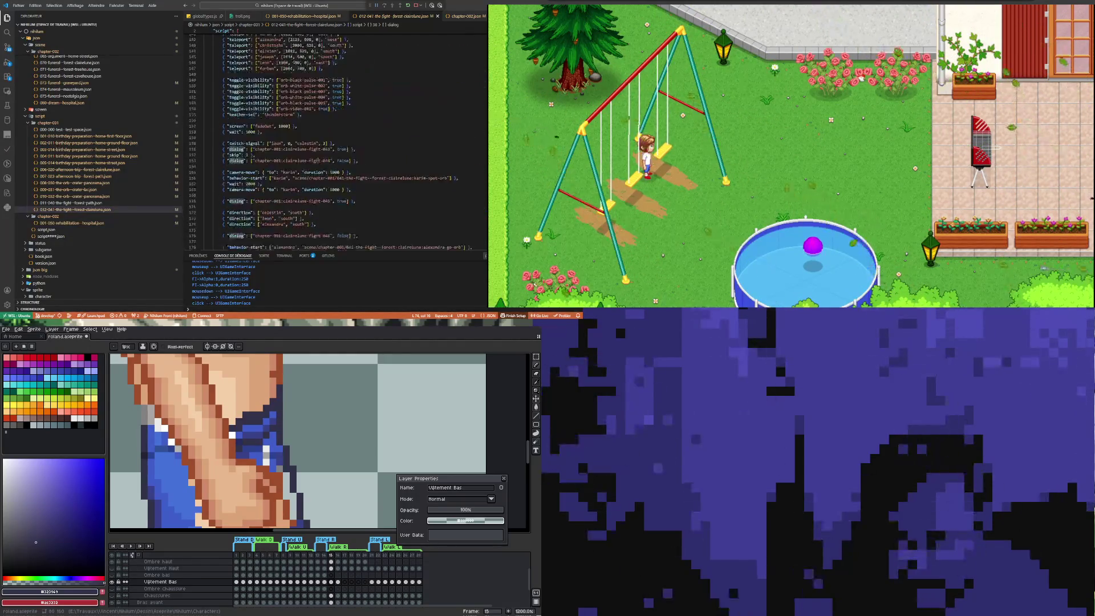
{"action": "scroll", "coordinate": [230, 152], "scroll_direction": "down", "scroll_amount": 4}
{"action": "scroll", "coordinate": [252, 103], "scroll_direction": "down", "scroll_amount": 4}
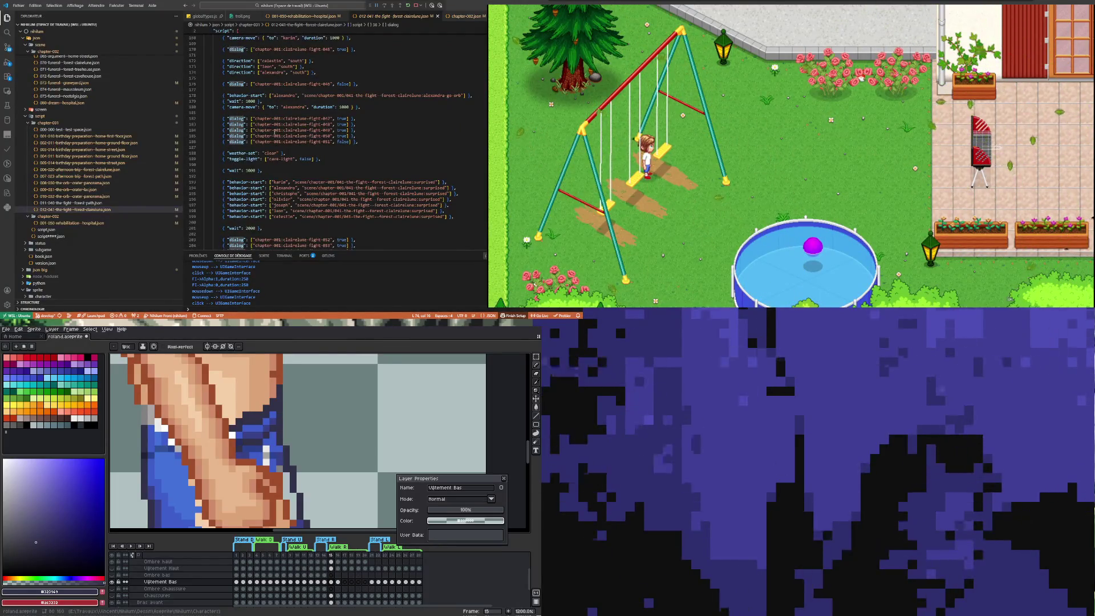
{"action": "scroll", "coordinate": [251, 102], "scroll_direction": "down", "scroll_amount": 4}
{"action": "scroll", "coordinate": [252, 103], "scroll_direction": "down", "scroll_amount": 3}
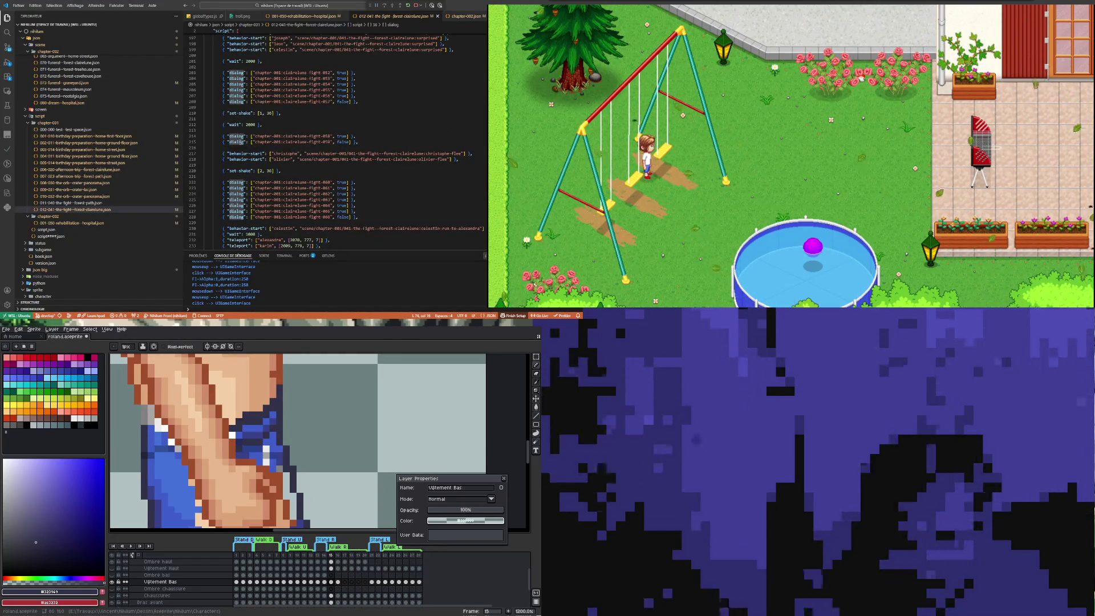
{"action": "scroll", "coordinate": [241, 109], "scroll_direction": "down", "scroll_amount": 5}
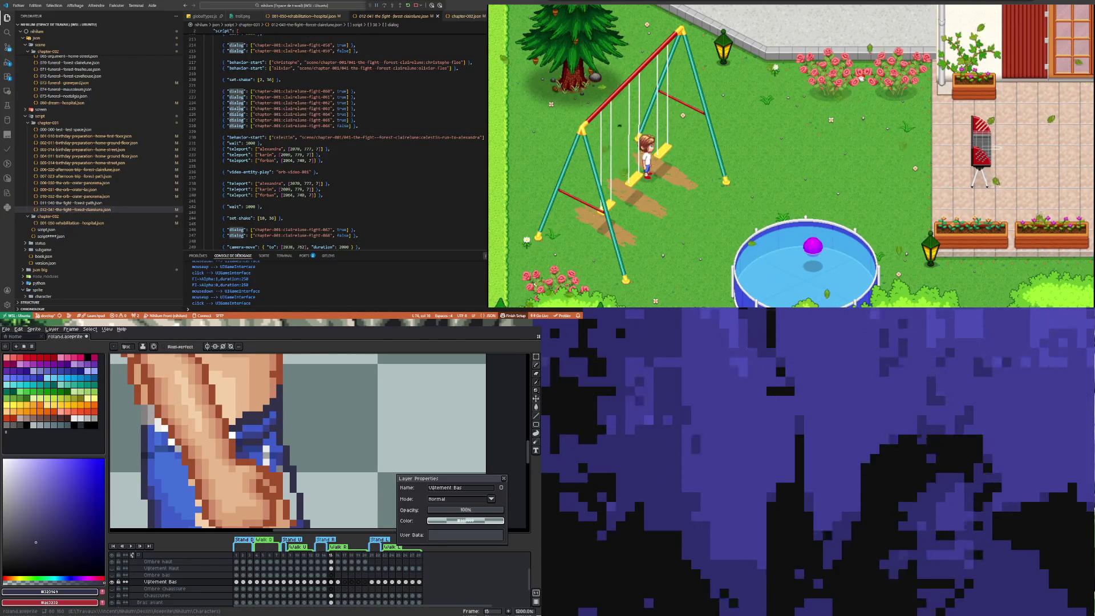
{"action": "scroll", "coordinate": [242, 130], "scroll_direction": "down", "scroll_amount": 5}
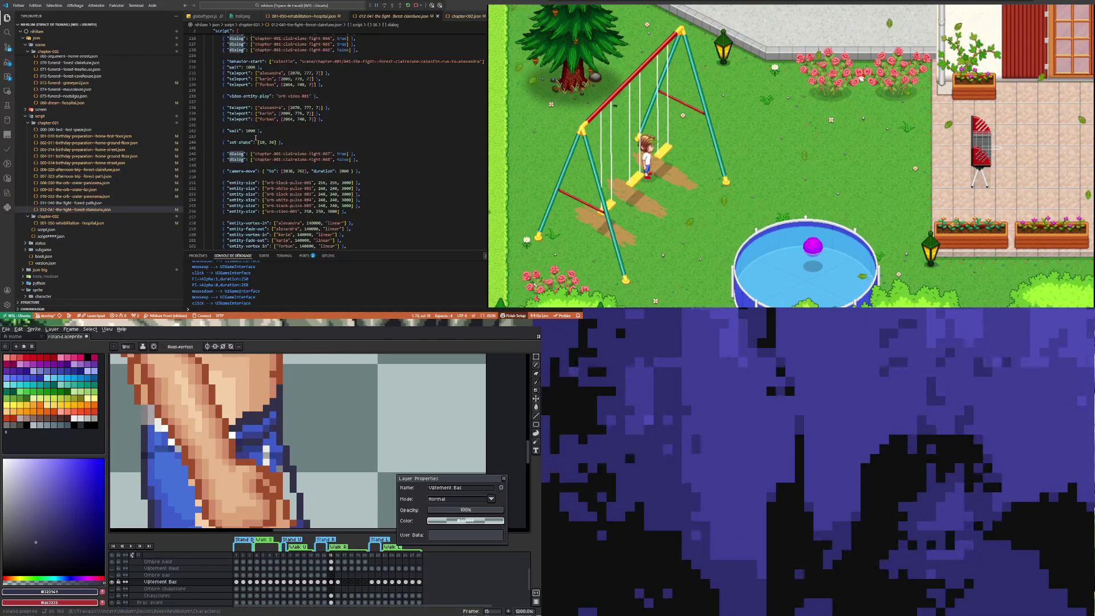
{"action": "scroll", "coordinate": [241, 130], "scroll_direction": "down", "scroll_amount": 5}
{"action": "scroll", "coordinate": [241, 130], "scroll_direction": "down", "scroll_amount": 5}
{"action": "scroll", "coordinate": [241, 130], "scroll_direction": "down", "scroll_amount": 5}
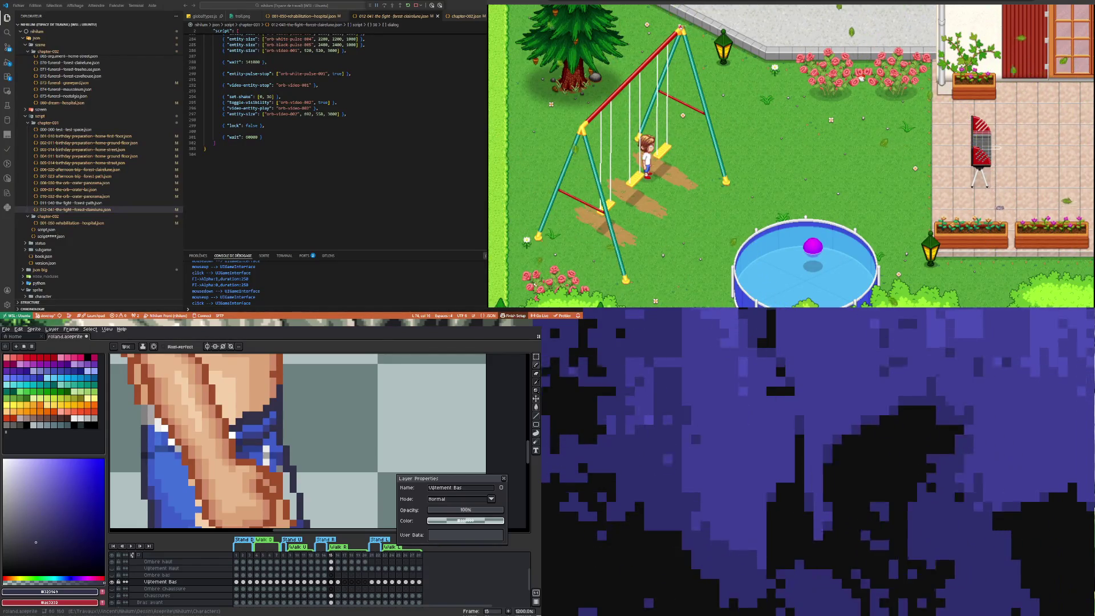
{"action": "scroll", "coordinate": [334, 138], "scroll_direction": "up", "scroll_amount": 5}
{"action": "scroll", "coordinate": [333, 137], "scroll_direction": "up", "scroll_amount": 5}
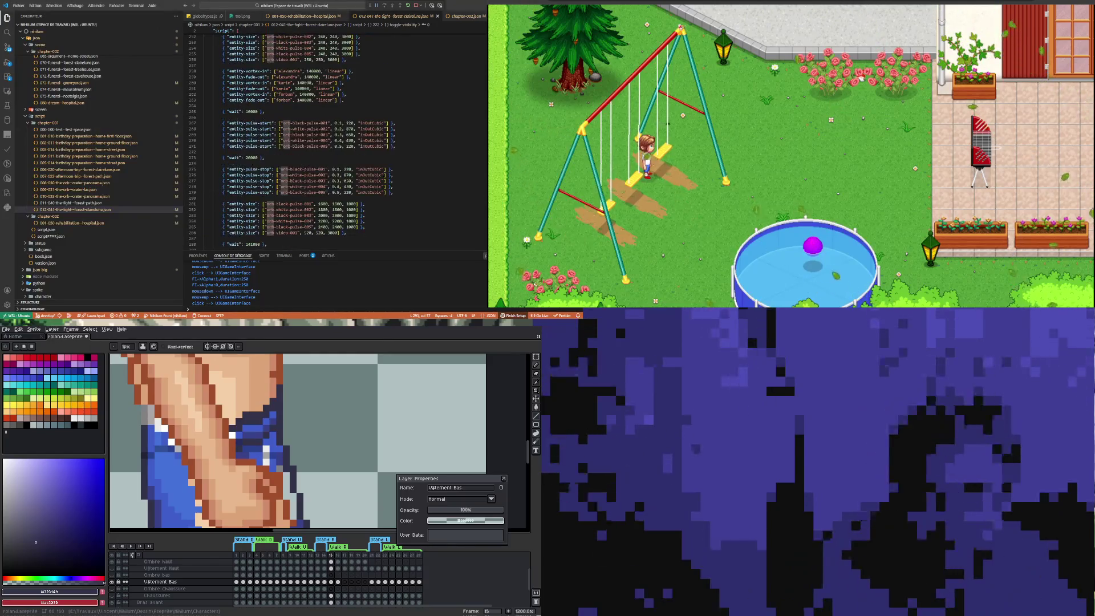
{"action": "scroll", "coordinate": [334, 137], "scroll_direction": "down", "scroll_amount": 3}
{"action": "scroll", "coordinate": [334, 137], "scroll_direction": "down", "scroll_amount": 3}
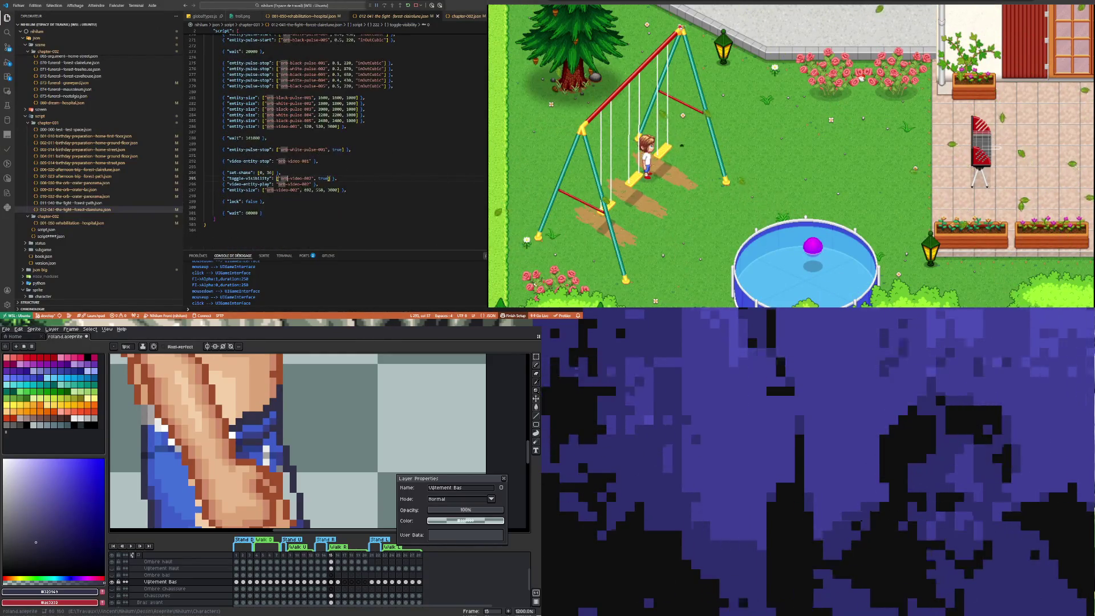
{"action": "scroll", "coordinate": [333, 137], "scroll_direction": "up", "scroll_amount": 15}
{"action": "scroll", "coordinate": [333, 136], "scroll_direction": "up", "scroll_amount": 15}
{"action": "scroll", "coordinate": [335, 137], "scroll_direction": "up", "scroll_amount": 15}
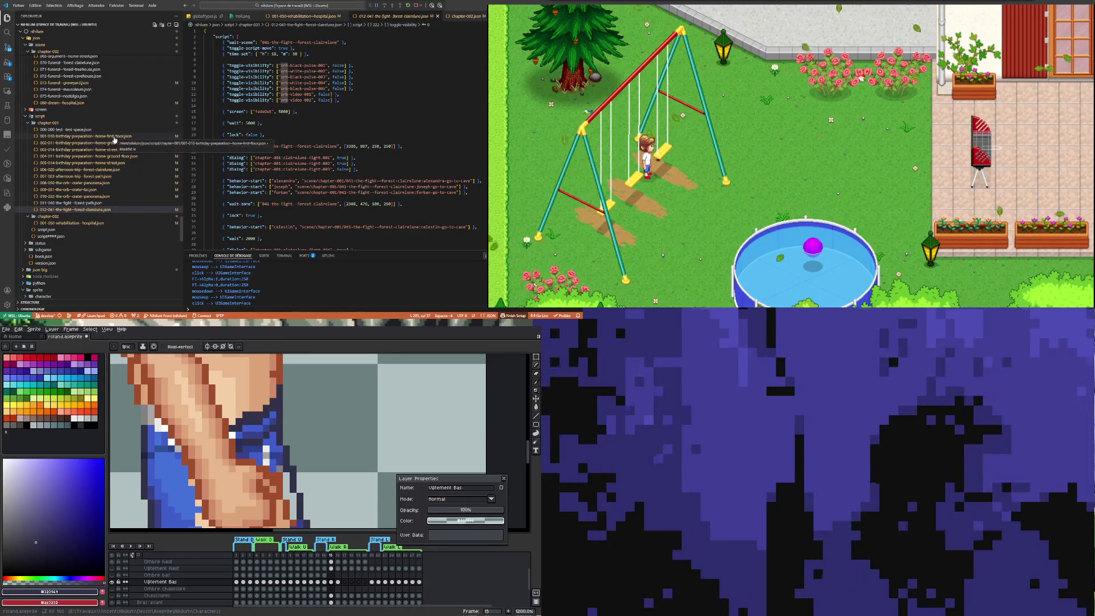
{"action": "left_click", "coordinate": [376, 102]}
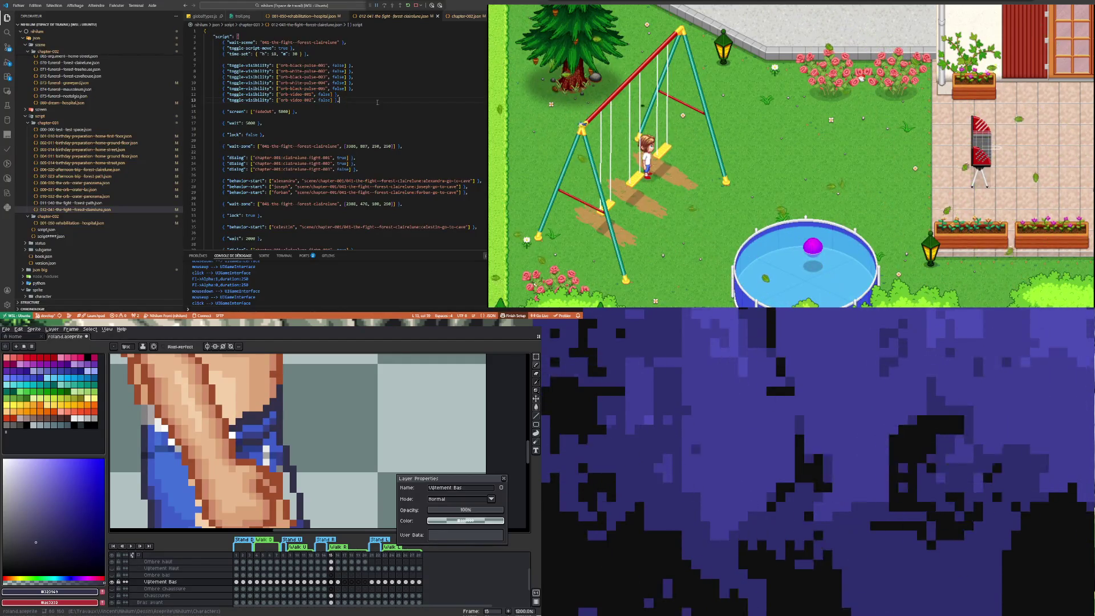
{"action": "left_click", "coordinate": [817, 161]}
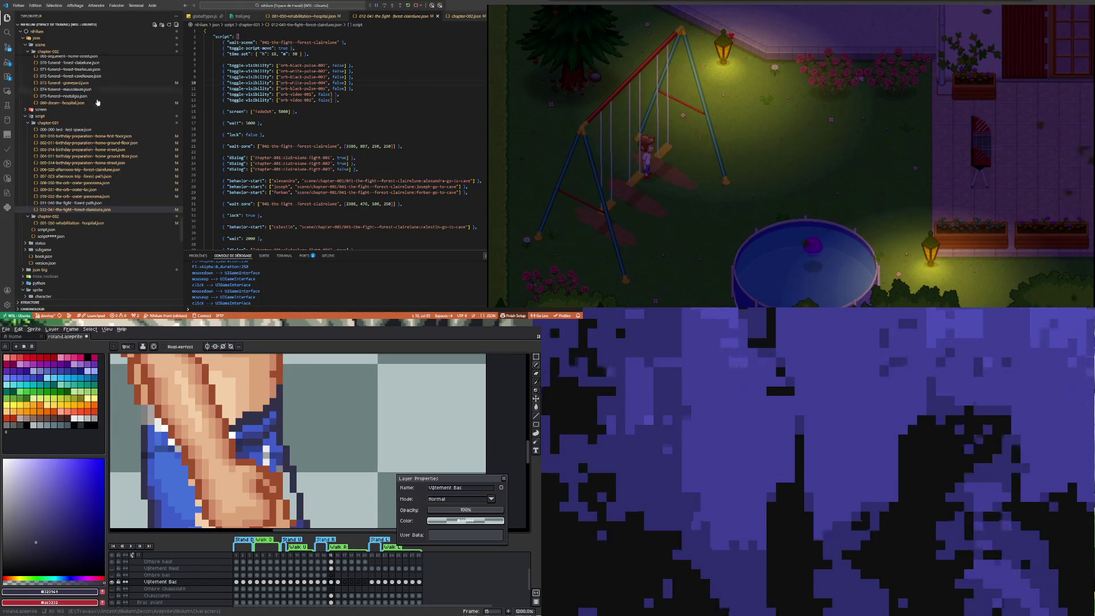
{"action": "scroll", "coordinate": [98, 97], "scroll_direction": "up", "scroll_amount": 5}
{"action": "scroll", "coordinate": [101, 154], "scroll_direction": "up", "scroll_amount": 5}
{"action": "scroll", "coordinate": [103, 183], "scroll_direction": "up", "scroll_amount": 5}
{"action": "scroll", "coordinate": [105, 207], "scroll_direction": "up", "scroll_amount": 5}
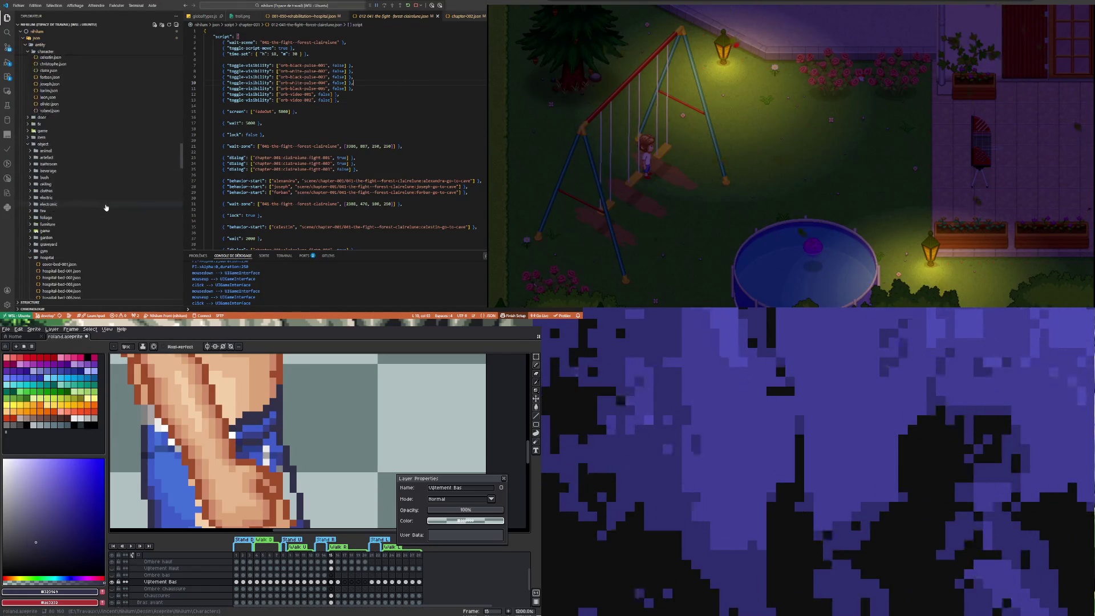
{"action": "scroll", "coordinate": [103, 164], "scroll_direction": "up", "scroll_amount": 5}
{"action": "scroll", "coordinate": [104, 161], "scroll_direction": "up", "scroll_amount": 5}
{"action": "scroll", "coordinate": [105, 158], "scroll_direction": "up", "scroll_amount": 5}
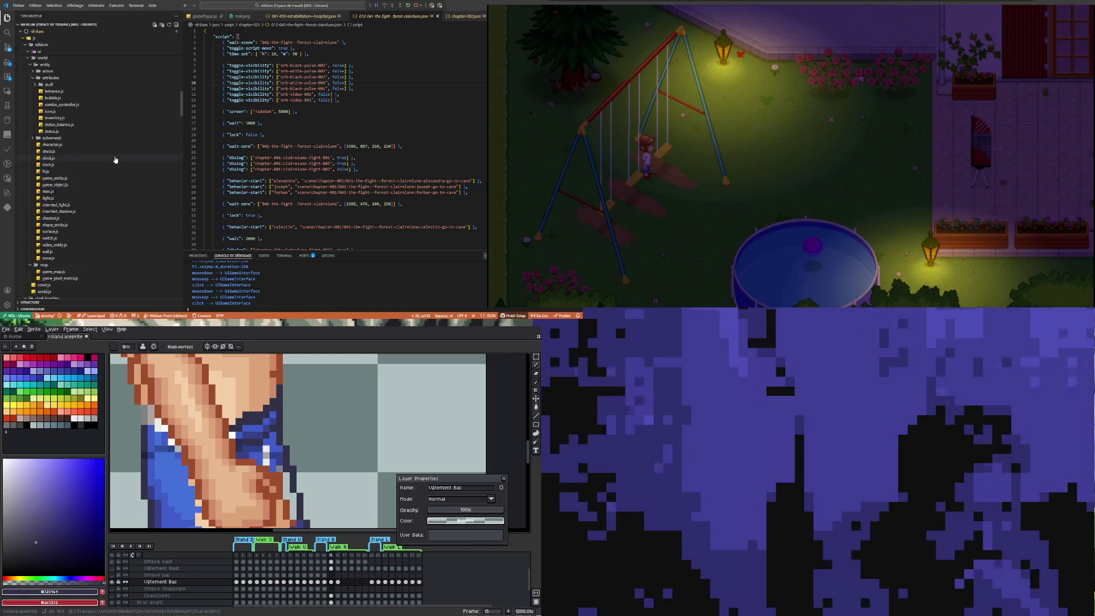
{"action": "scroll", "coordinate": [104, 153], "scroll_direction": "up", "scroll_amount": 5}
{"action": "scroll", "coordinate": [77, 152], "scroll_direction": "down", "scroll_amount": 5}
{"action": "scroll", "coordinate": [90, 164], "scroll_direction": "down", "scroll_amount": 5}
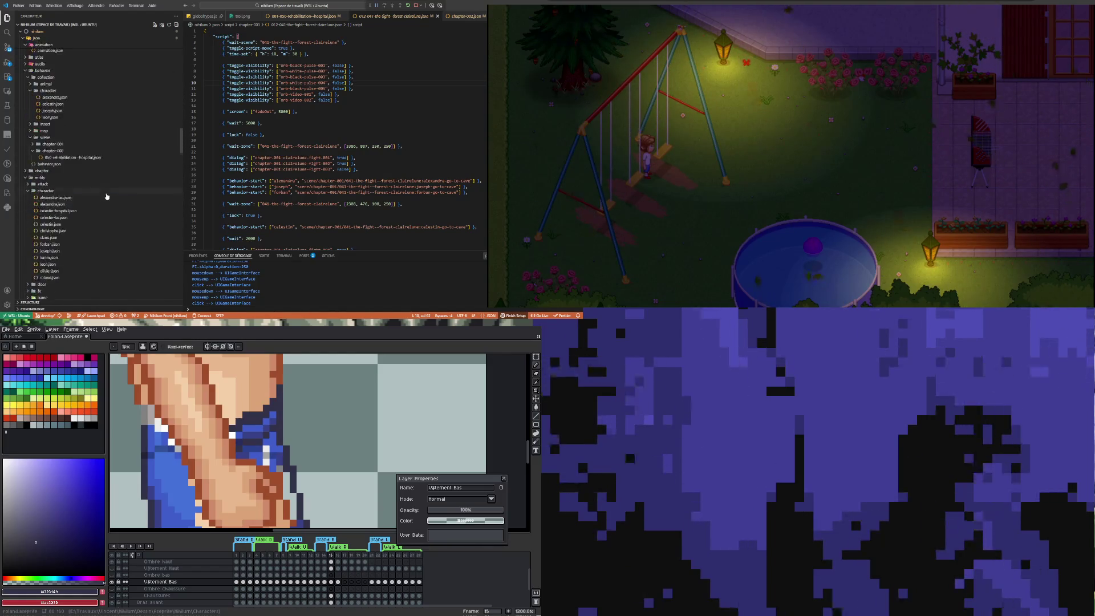
{"action": "scroll", "coordinate": [103, 180], "scroll_direction": "down", "scroll_amount": 5}
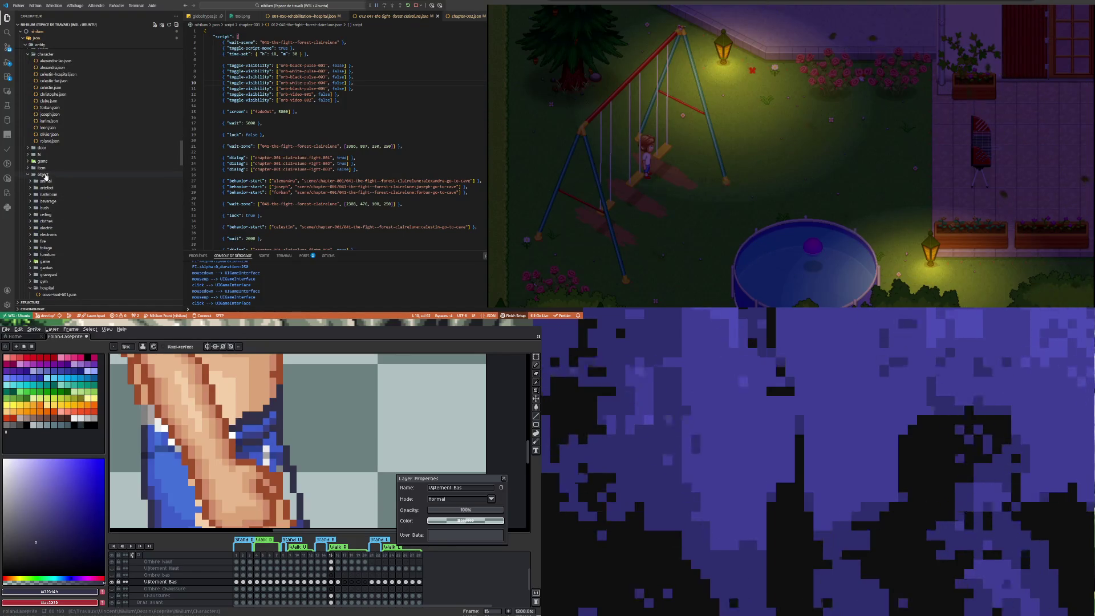
{"action": "scroll", "coordinate": [46, 180], "scroll_direction": "up", "scroll_amount": 3}
{"action": "scroll", "coordinate": [86, 179], "scroll_direction": "up", "scroll_amount": 4}
{"action": "scroll", "coordinate": [56, 124], "scroll_direction": "up", "scroll_amount": 3}
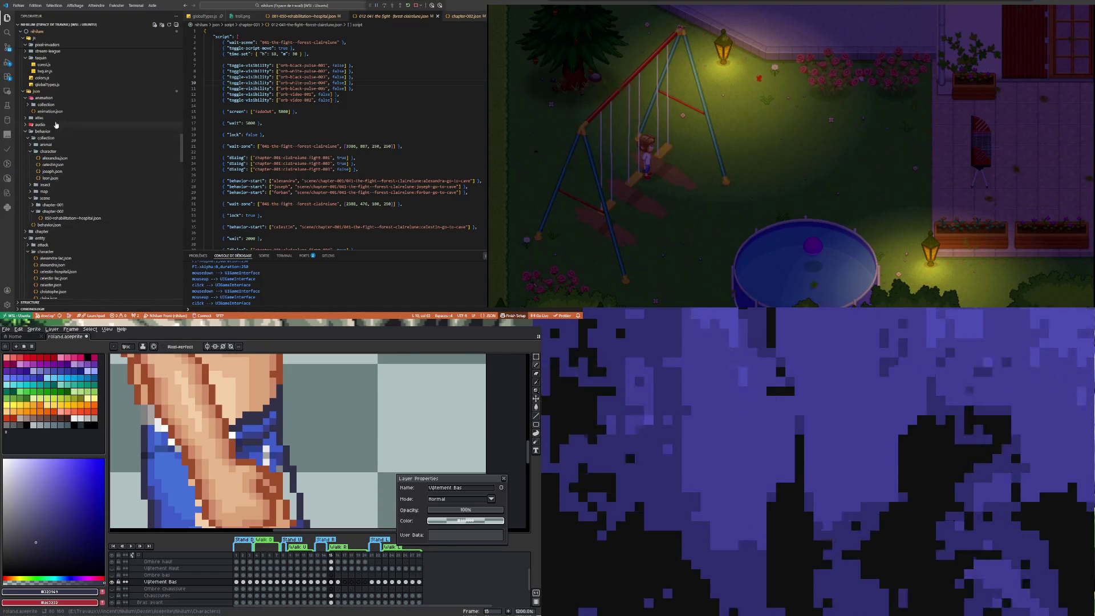
Step: Collapse the behavior, entity and language folders and expand the map folder's file list
{"action": "left_click", "coordinate": [49, 132]}
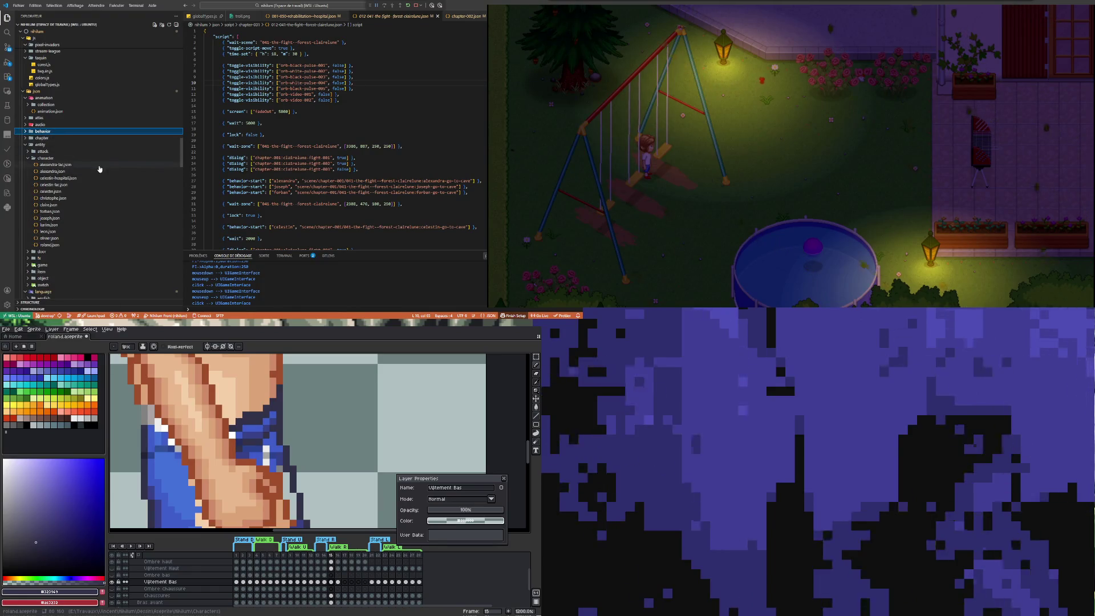
{"action": "left_click", "coordinate": [35, 146]}
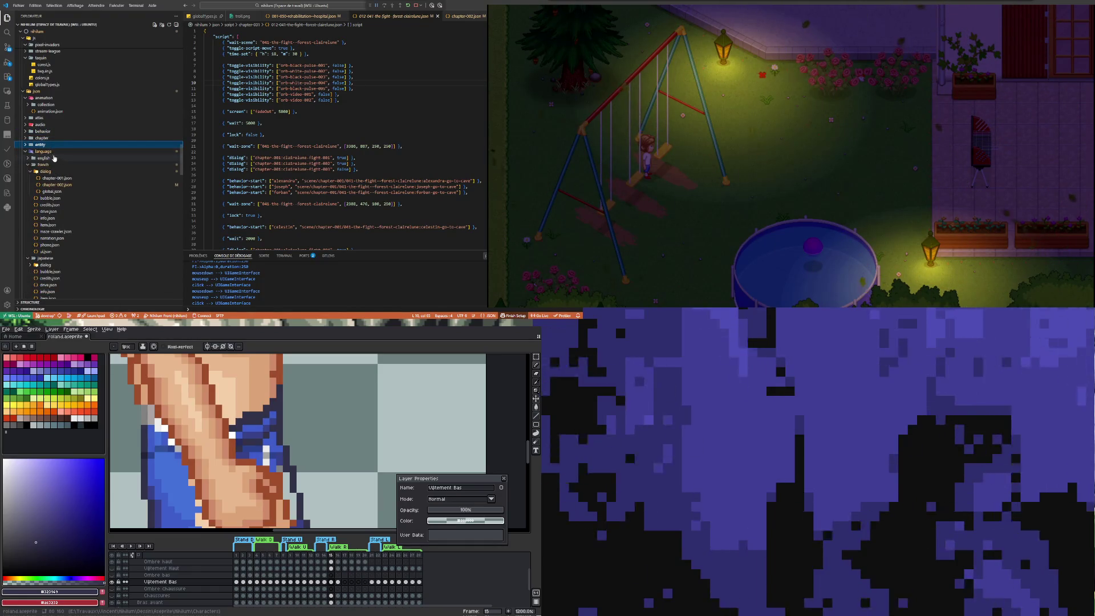
{"action": "left_click", "coordinate": [51, 151]}
{"action": "left_click", "coordinate": [46, 194]}
{"action": "scroll", "coordinate": [77, 175], "scroll_direction": "down", "scroll_amount": 2}
{"action": "scroll", "coordinate": [83, 172], "scroll_direction": "down", "scroll_amount": 1}
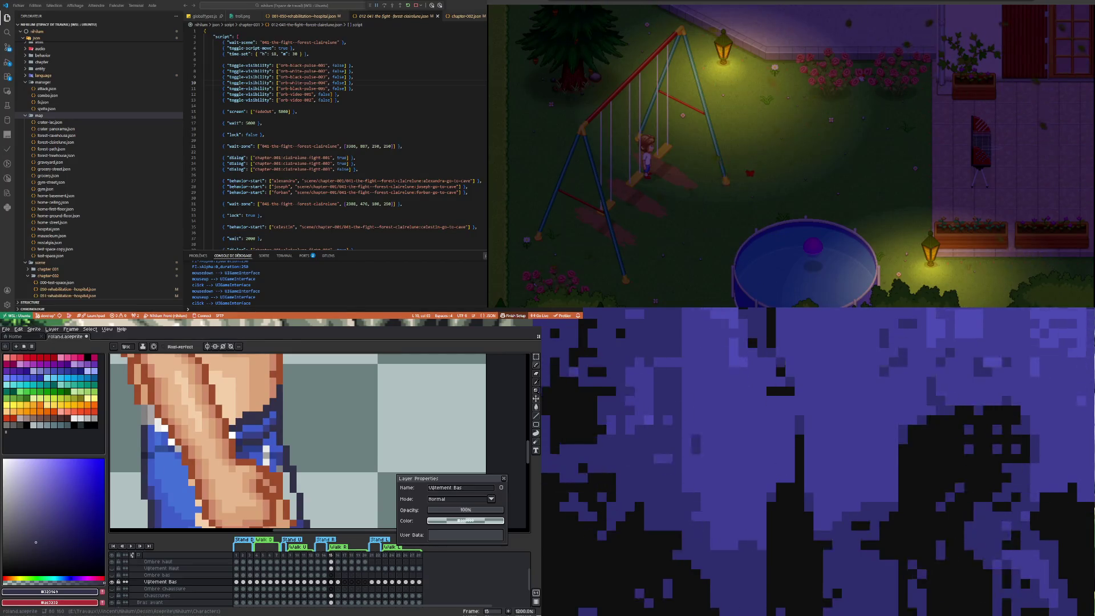
Step: Show the in-game inventory's map page with Galénac, Forêt de Clairlune and Roc du Corbeau
{"action": "left_click", "coordinate": [835, 139]}
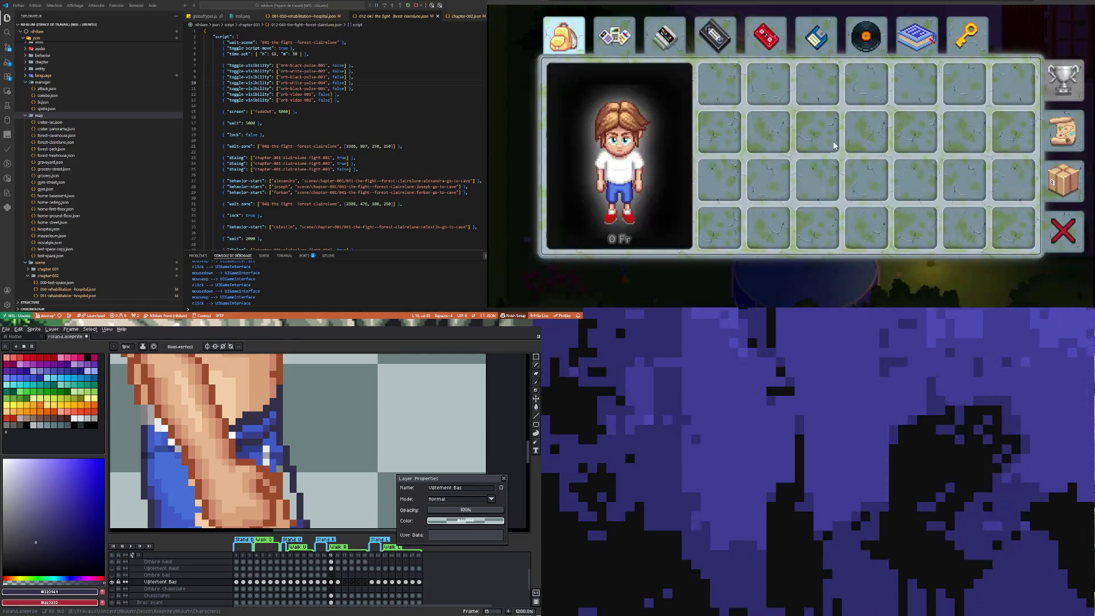
{"action": "left_click", "coordinate": [1066, 134]}
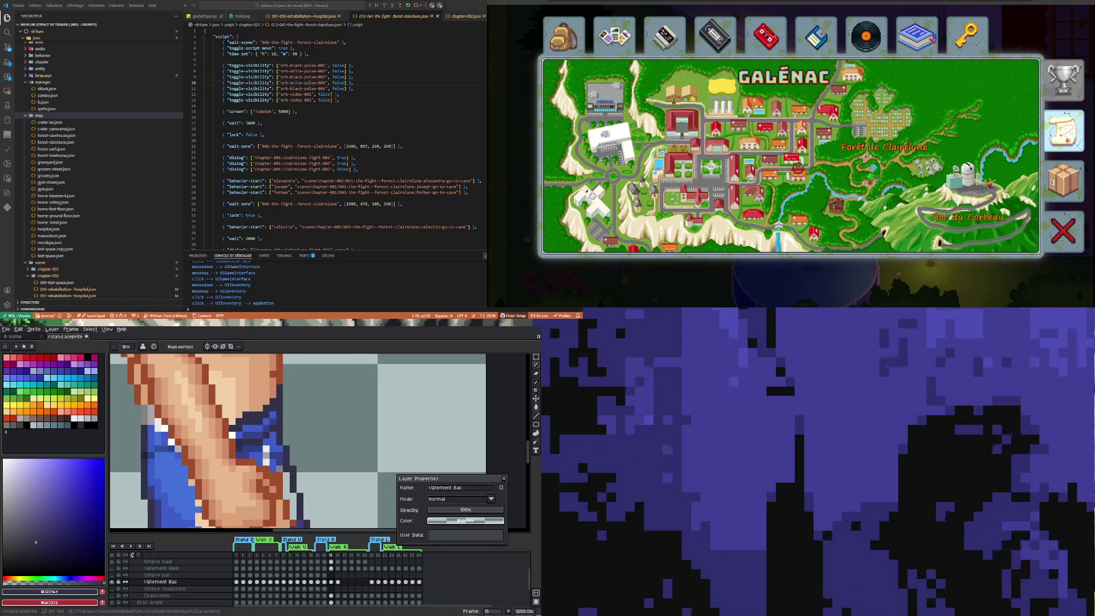
{"action": "left_click", "coordinate": [896, 97]}
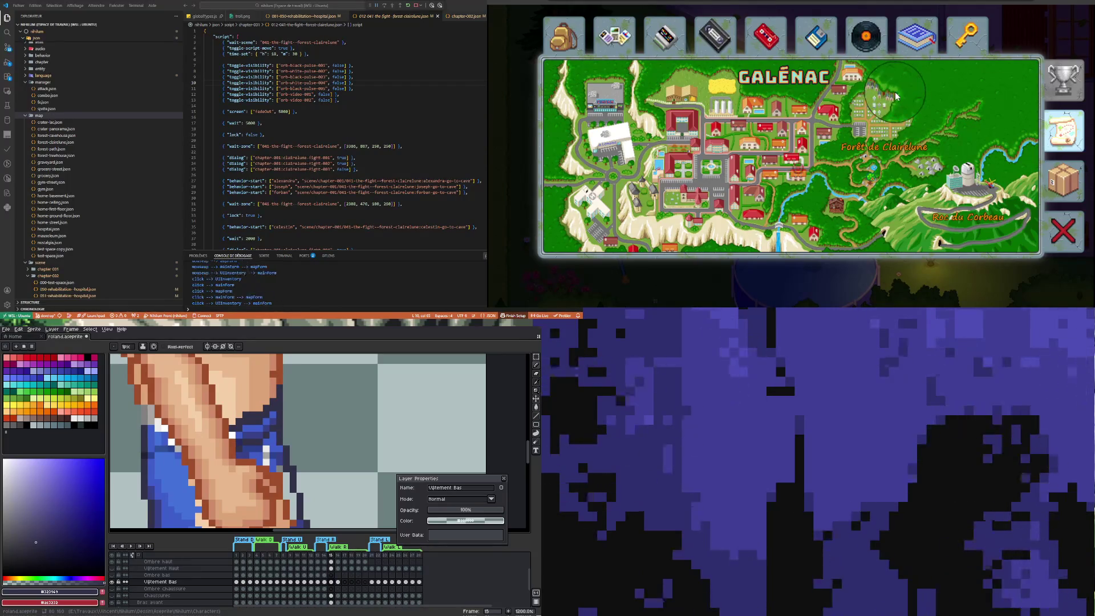